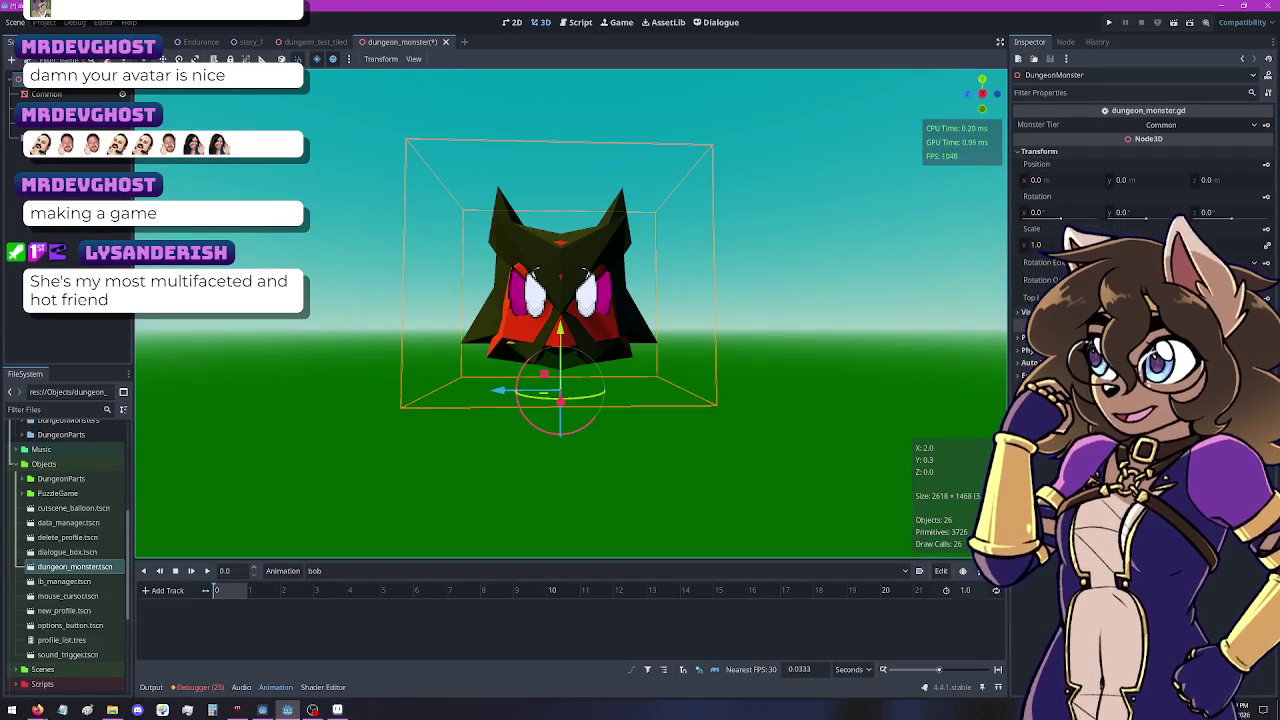
Key DungeonMonster's position at 0 s and 1.0 s, then move the playhead back toward 0.5 s
left_click(1266, 165)
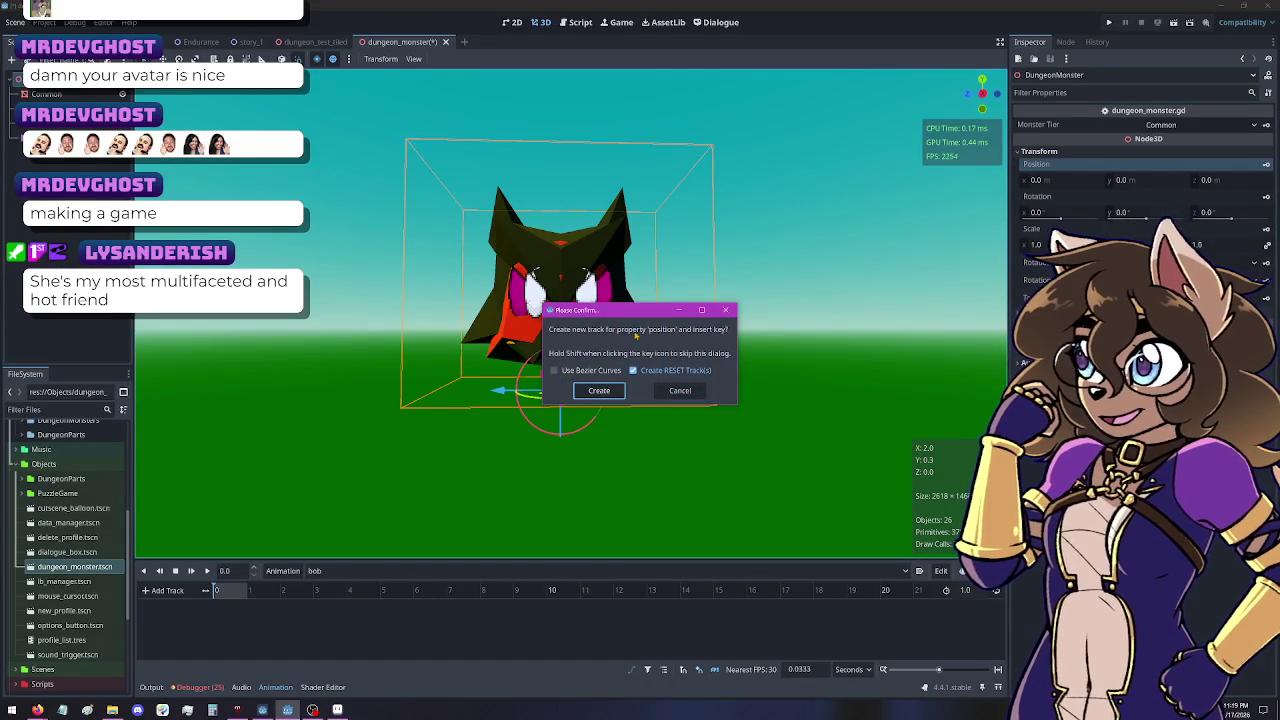
left_click(600, 391)
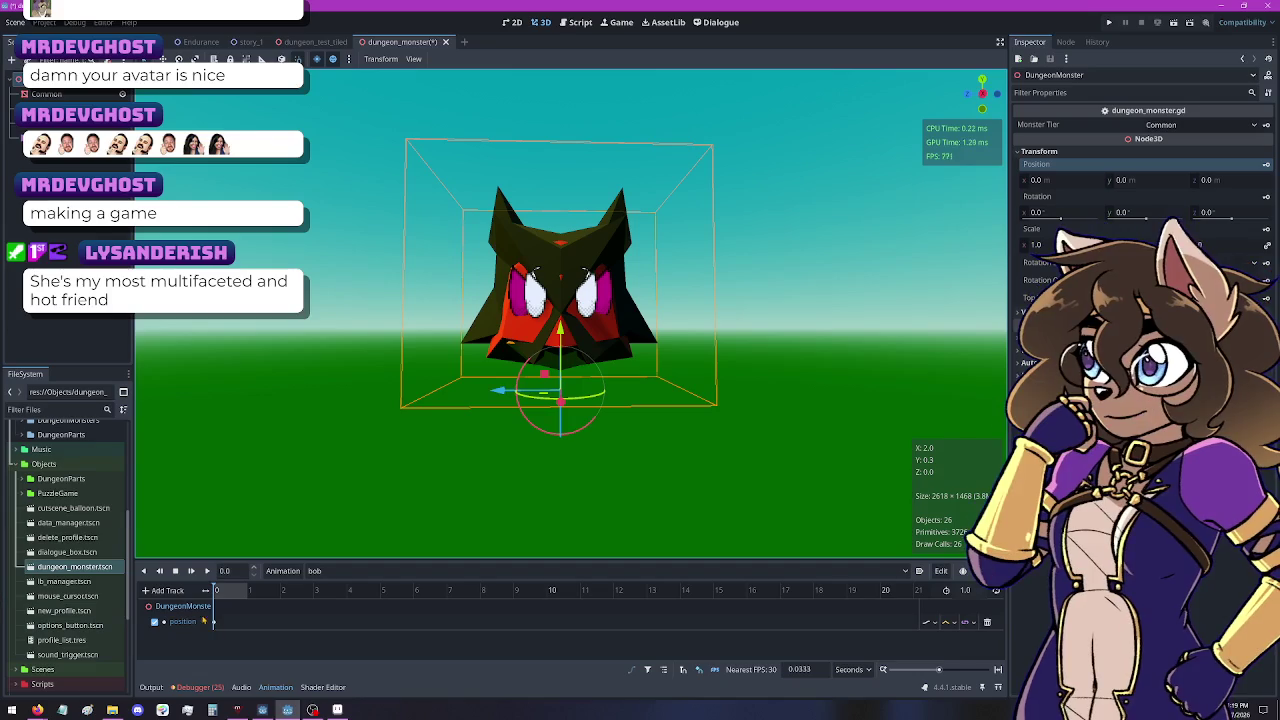
left_click(249, 592)
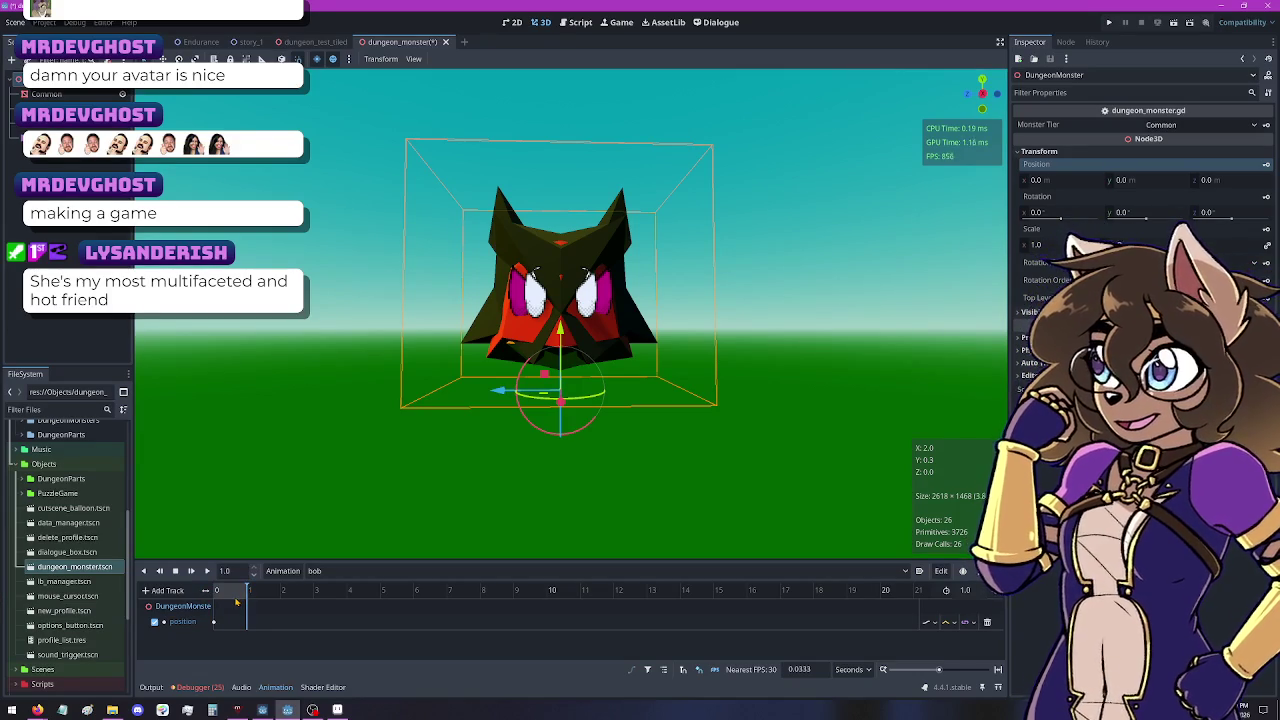
left_click(1265, 164)
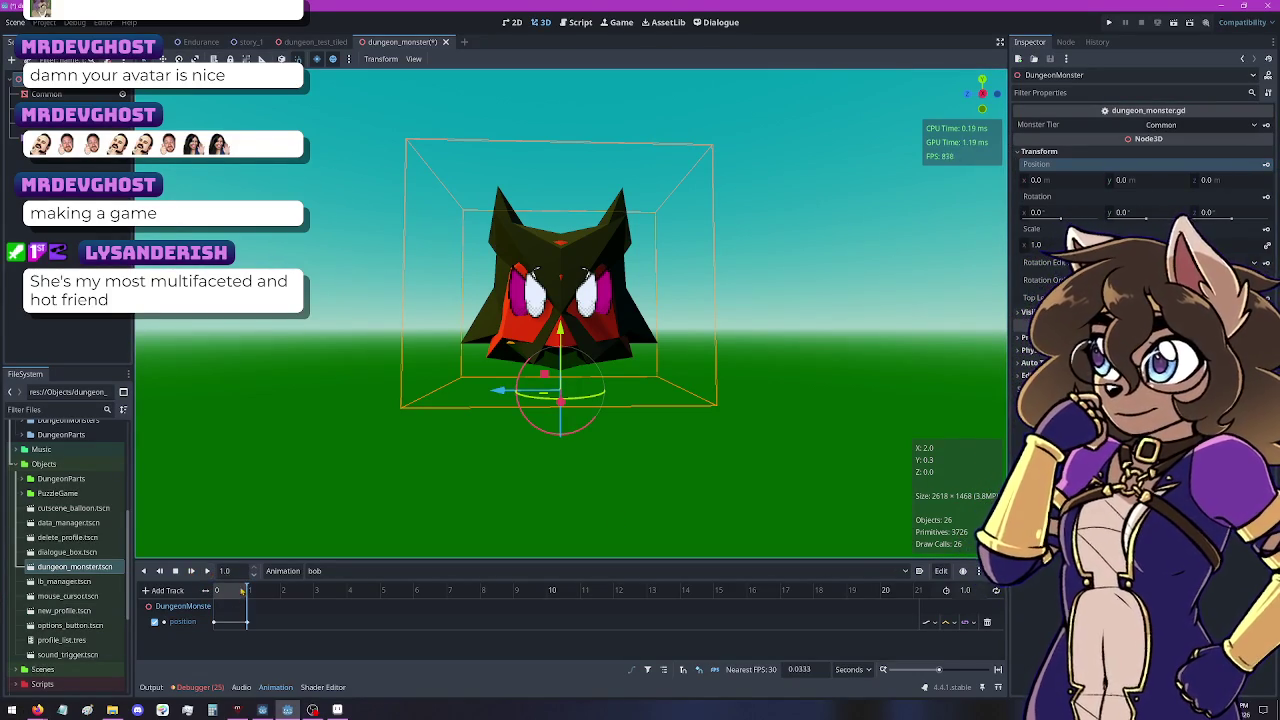
left_click_drag(246, 591, 230, 591)
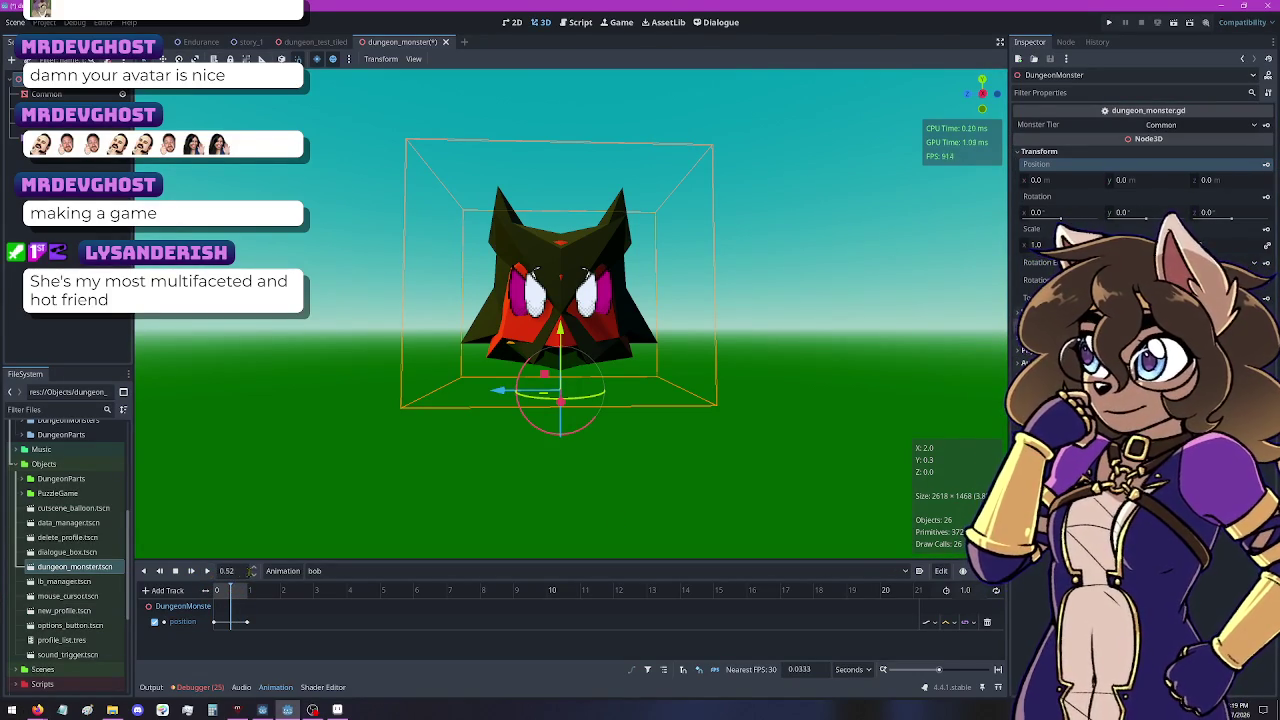
left_click(228, 570)
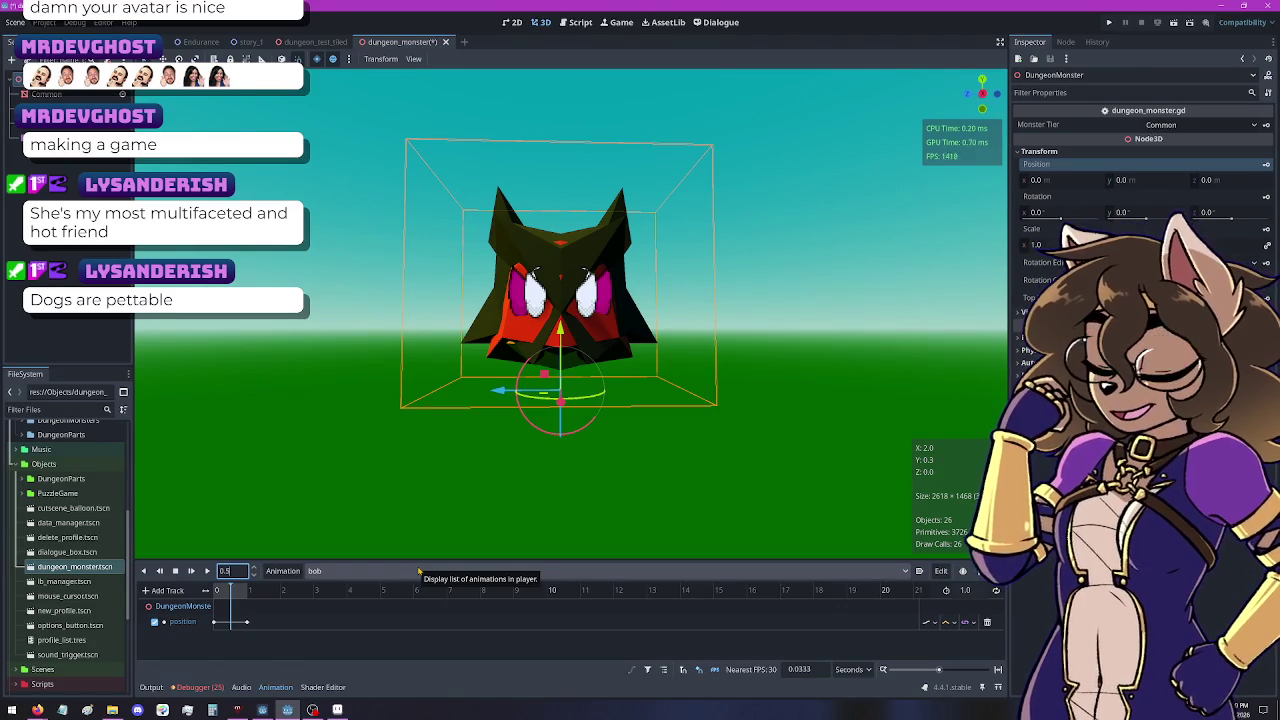
At 0.5 s raise the monster to Y 0.1, key its position, and play bob
left_click(228, 571)
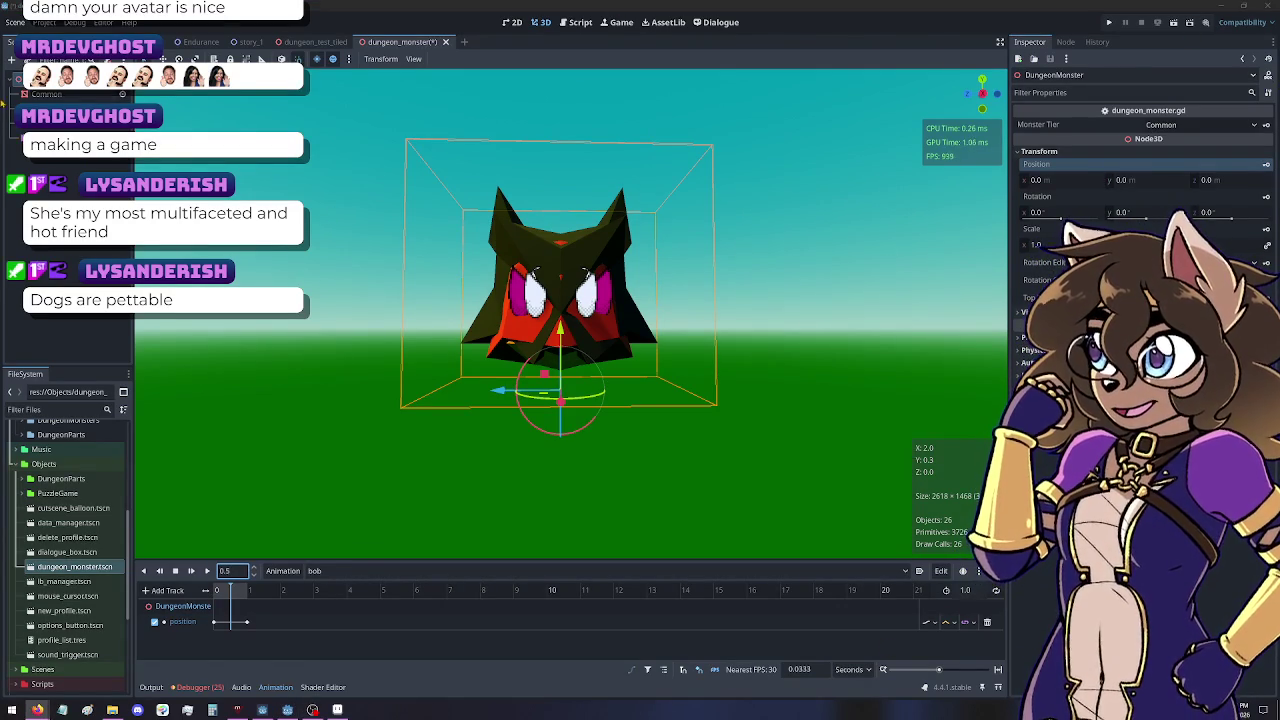
key("alt+Tab")
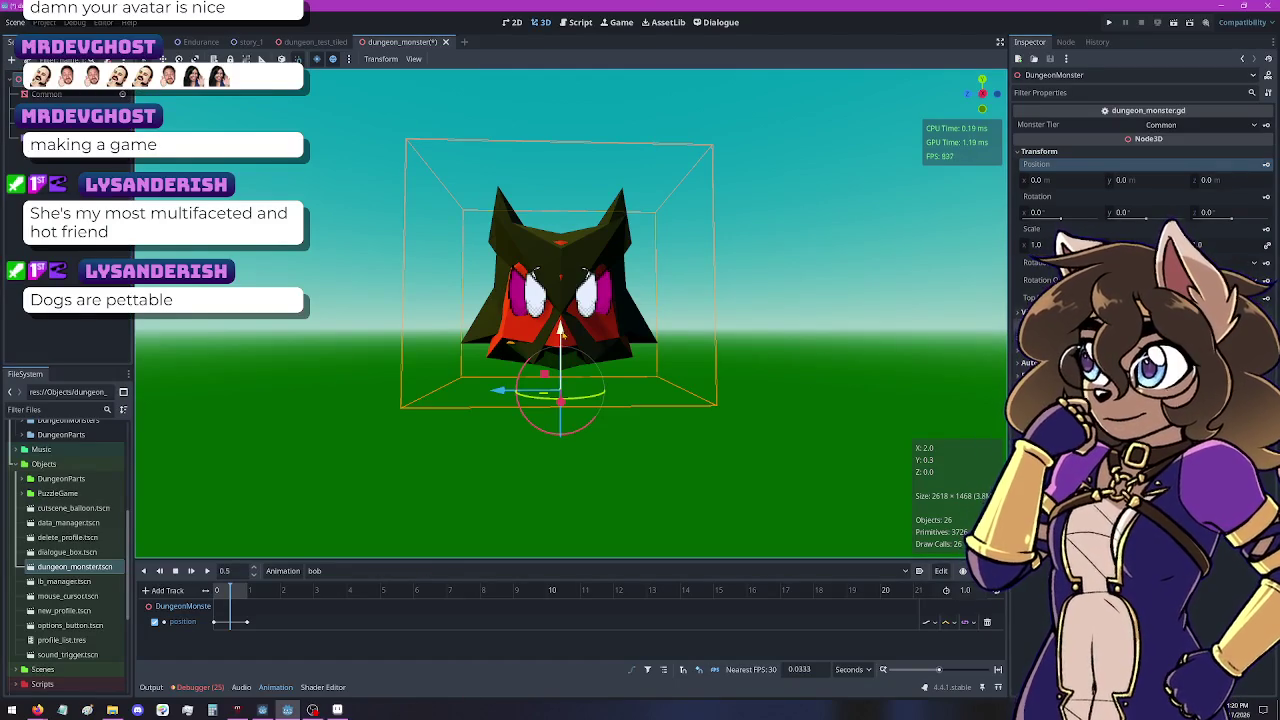
mouse_move(560, 328)
left_mouse_down()
mouse_move(564, 300)
mouse_move(562, 313)
left_mouse_up()
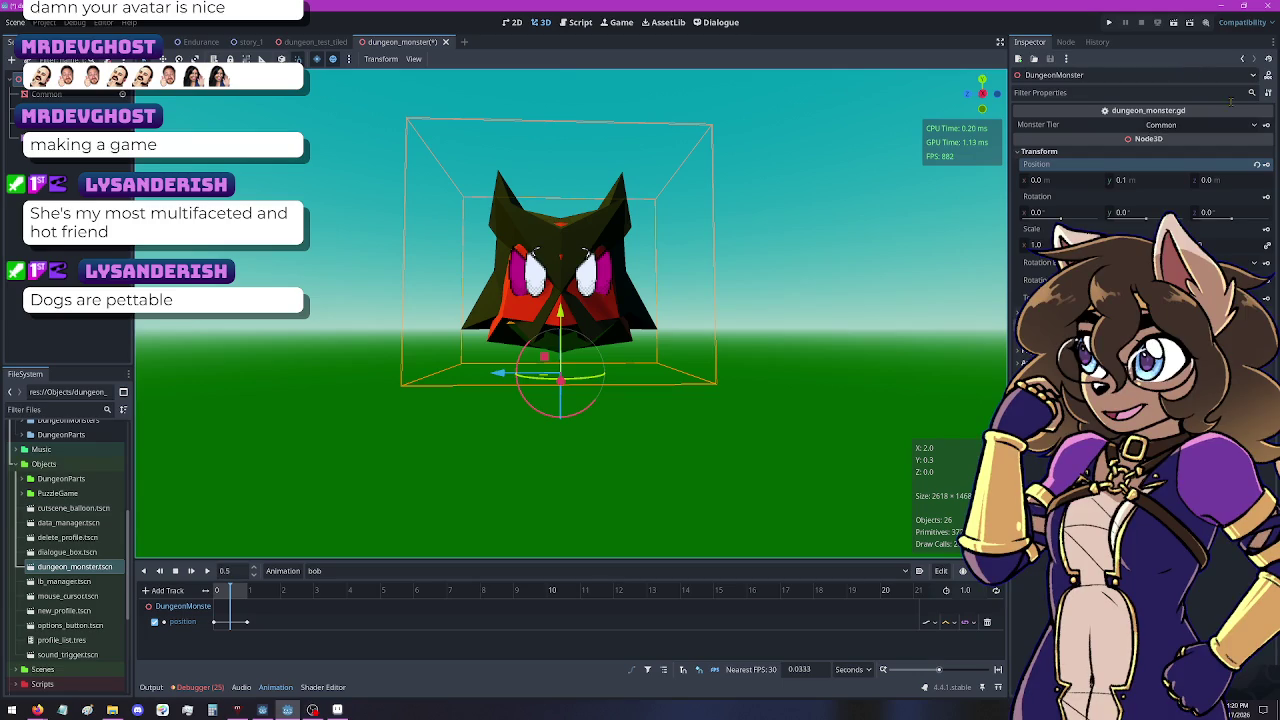
left_click(1266, 164)
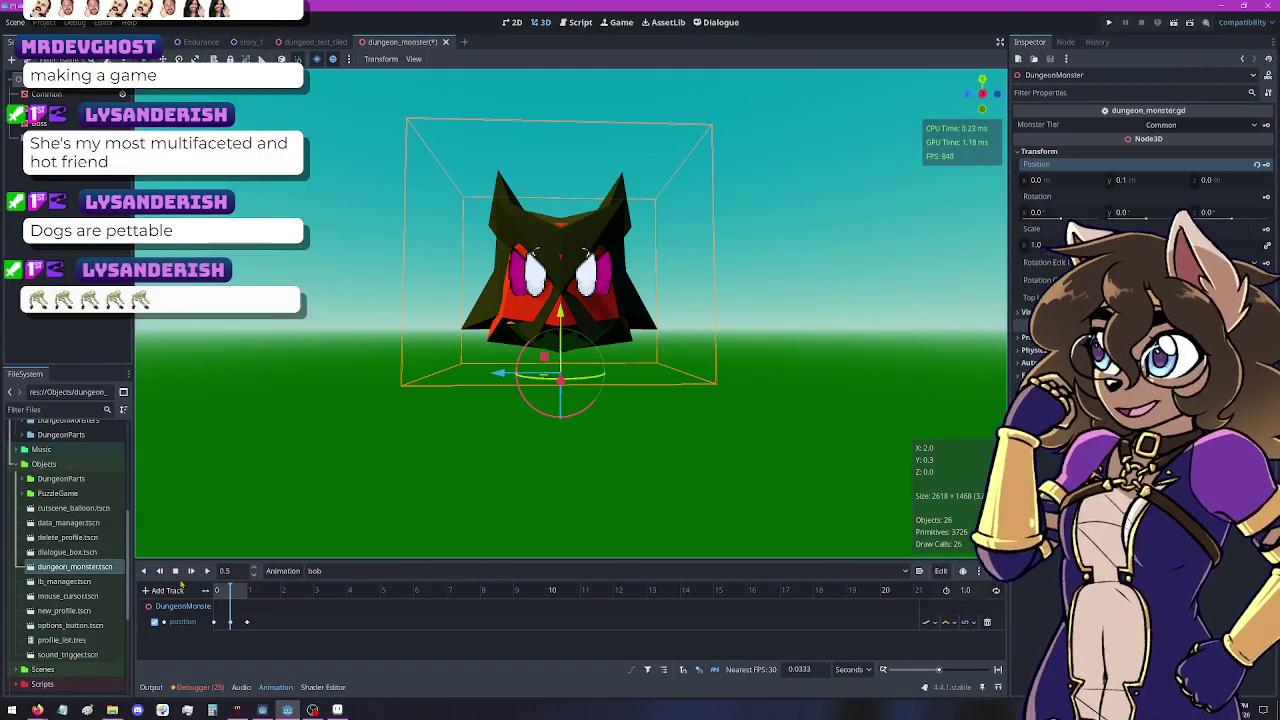
left_click(191, 571)
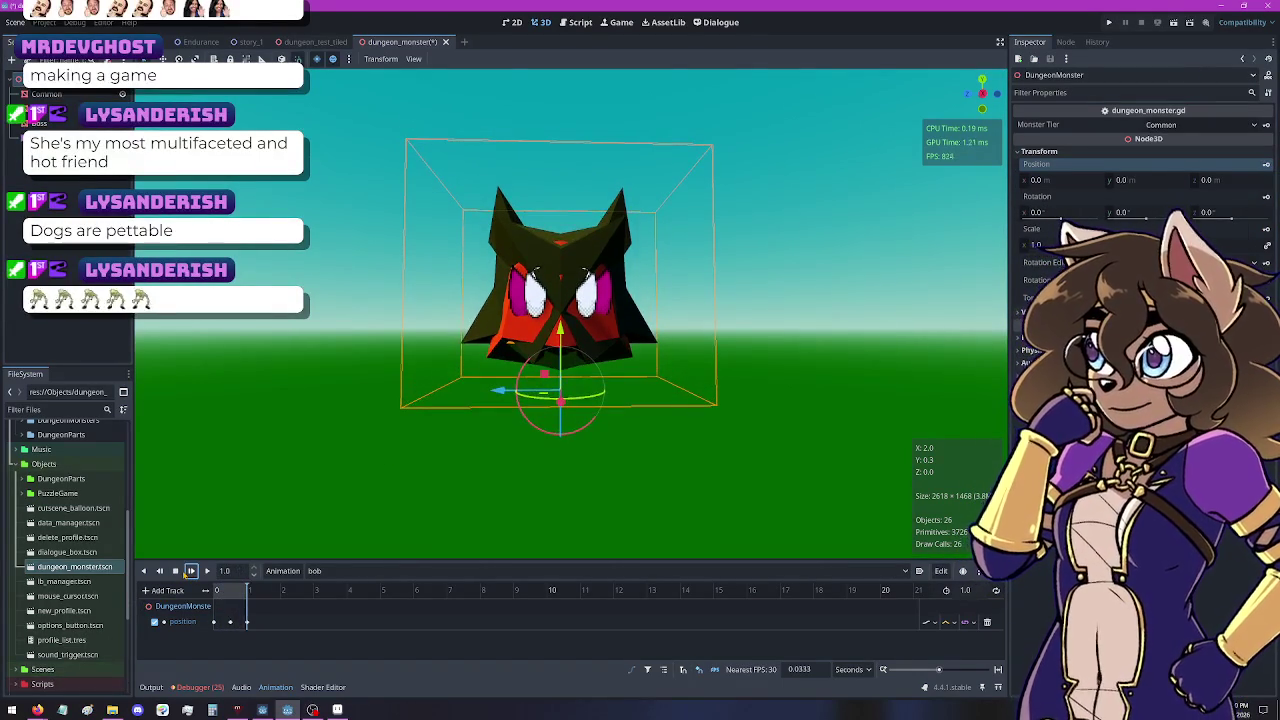
left_click(189, 571)
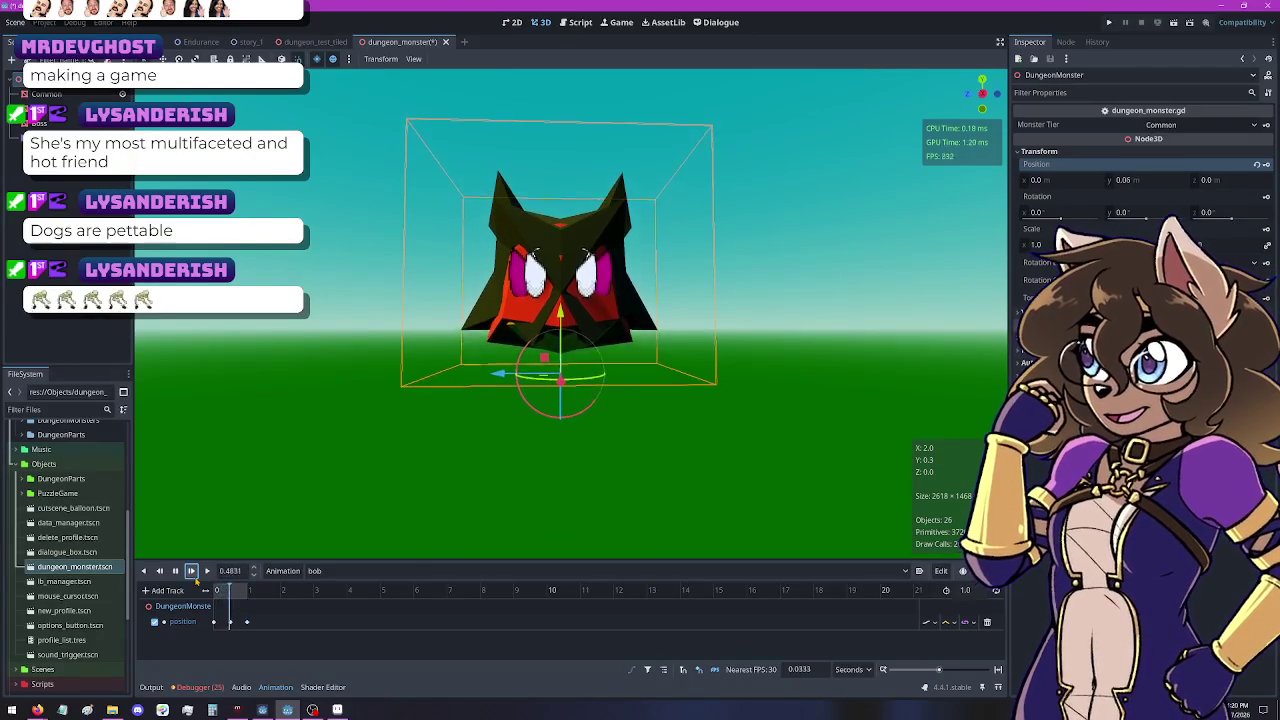
Select the position track's keyframes, pick a new interpolation mode, and replay bob
left_click(213, 622)
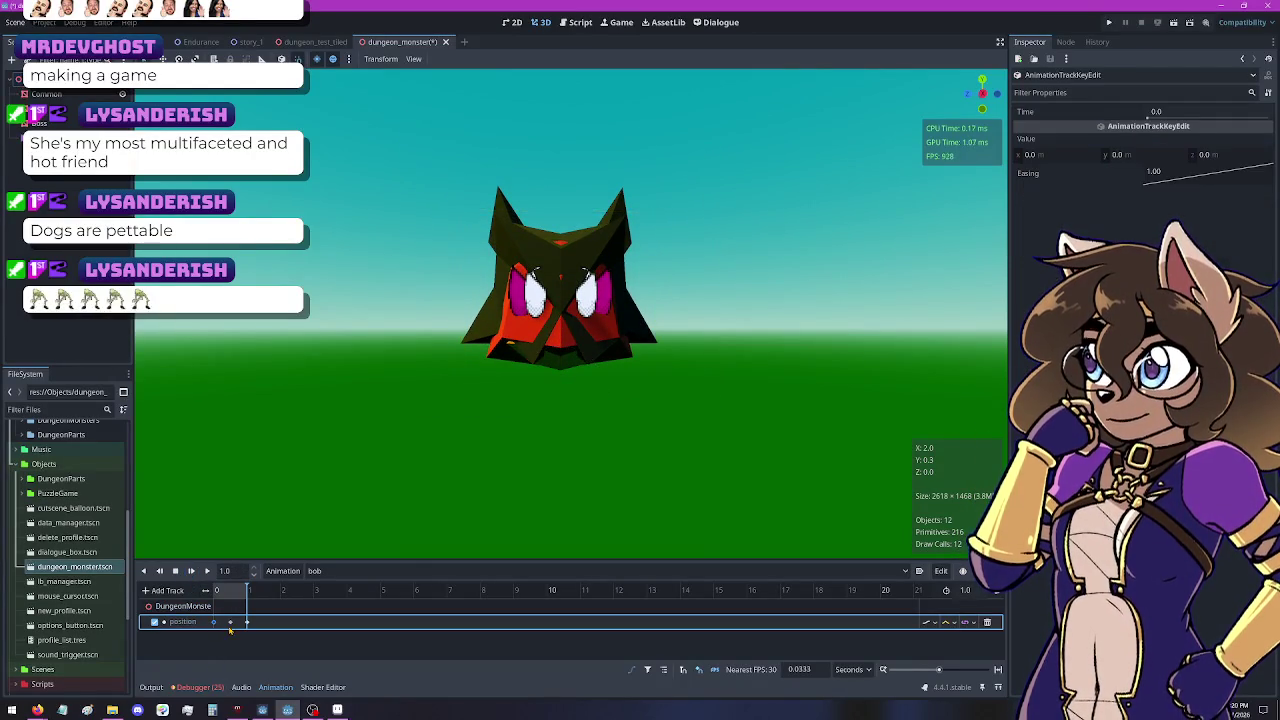
left_click(231, 622, "shift")
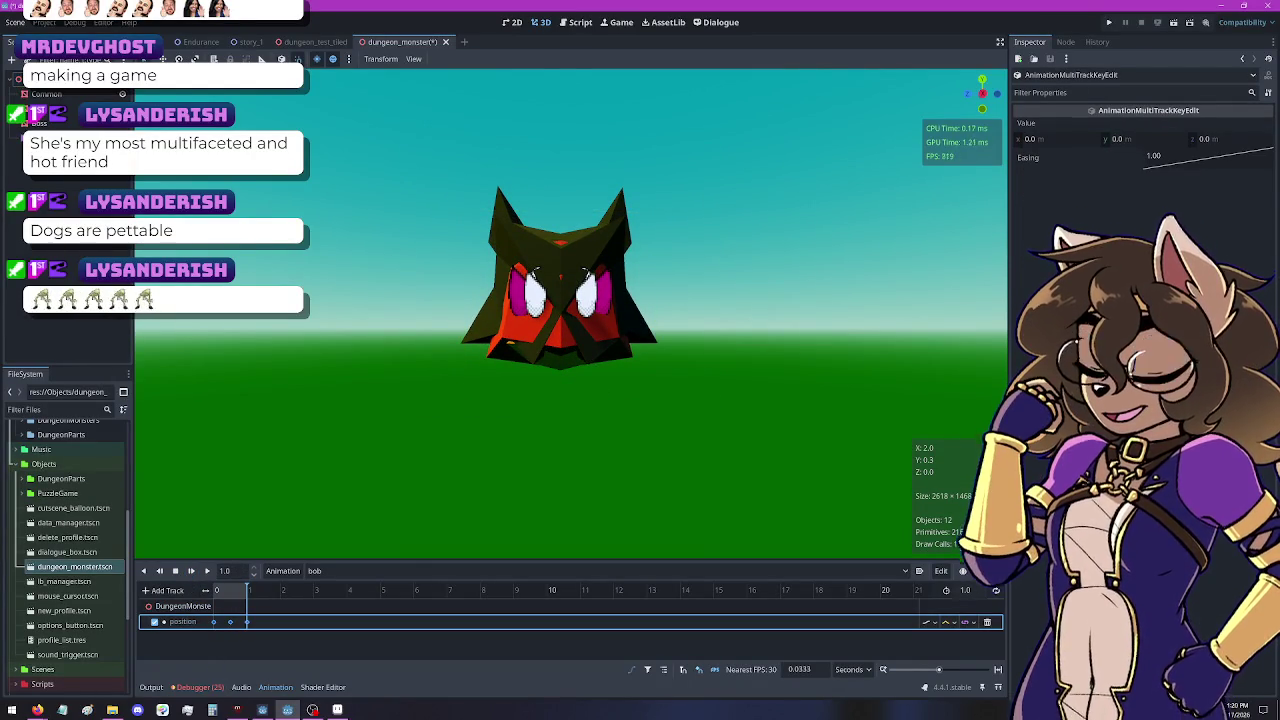
left_click(935, 622)
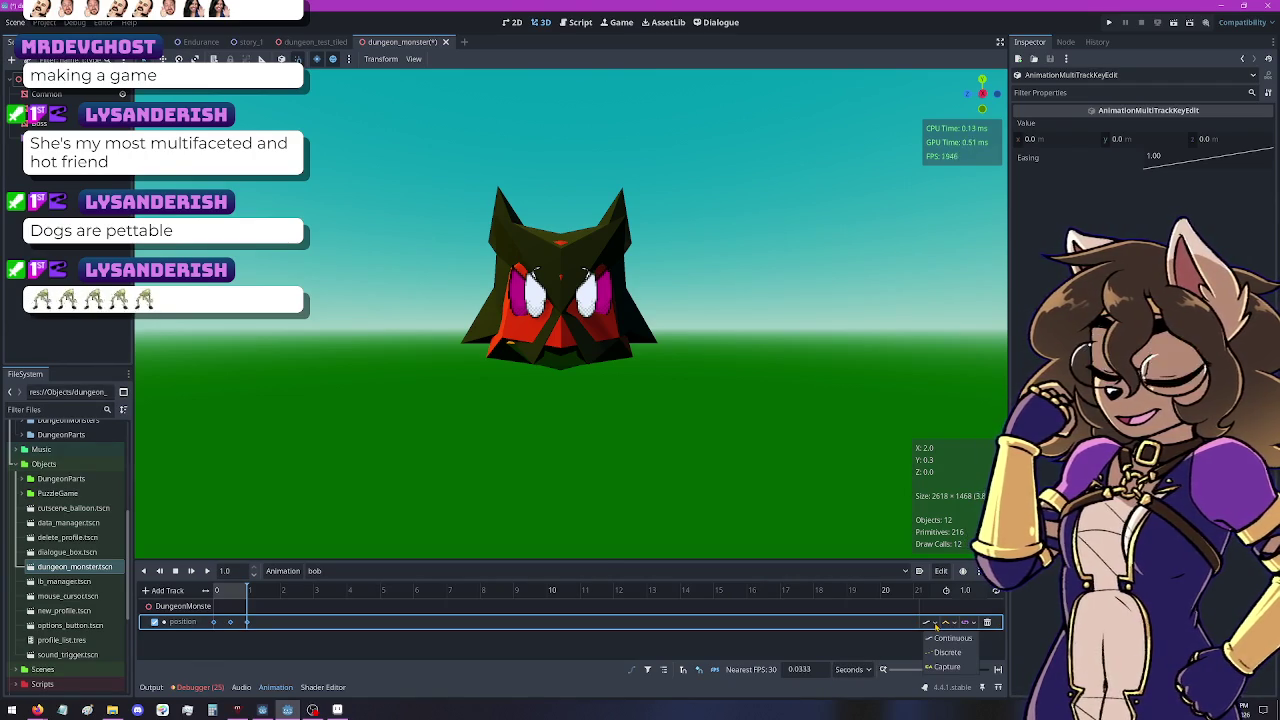
left_click(947, 622)
left_click(953, 622)
left_click(948, 622)
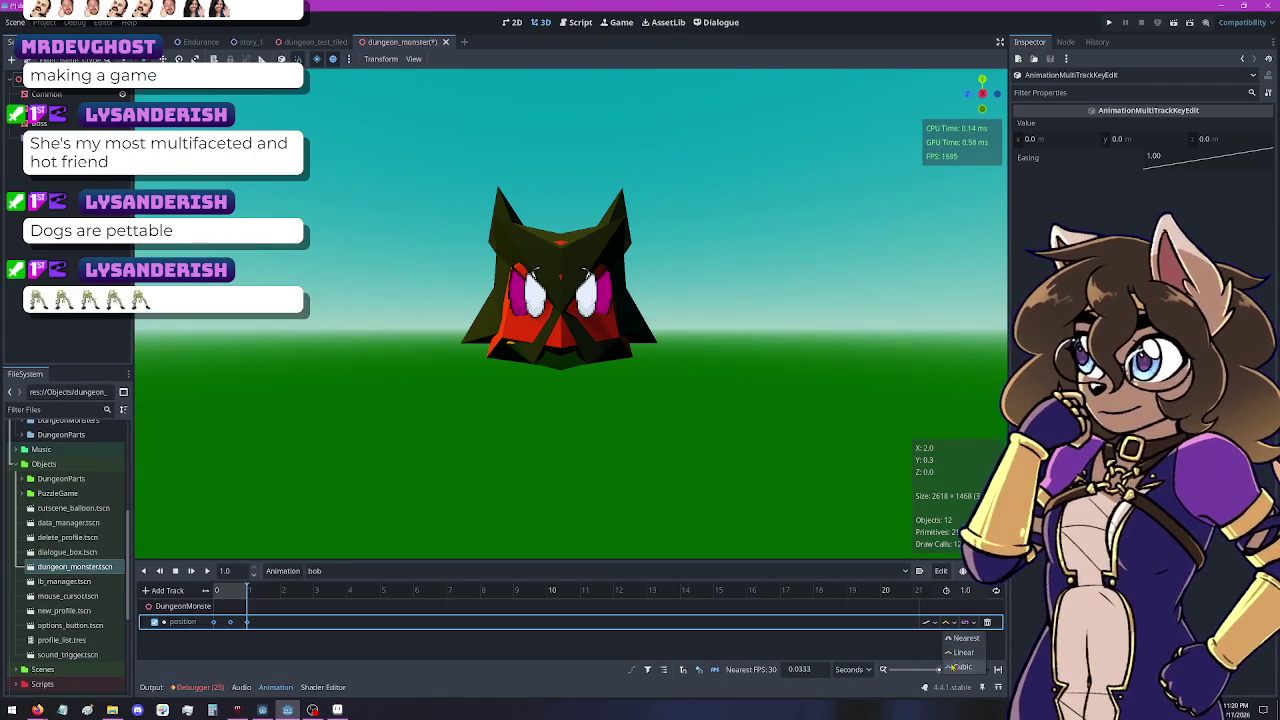
left_click(940, 622)
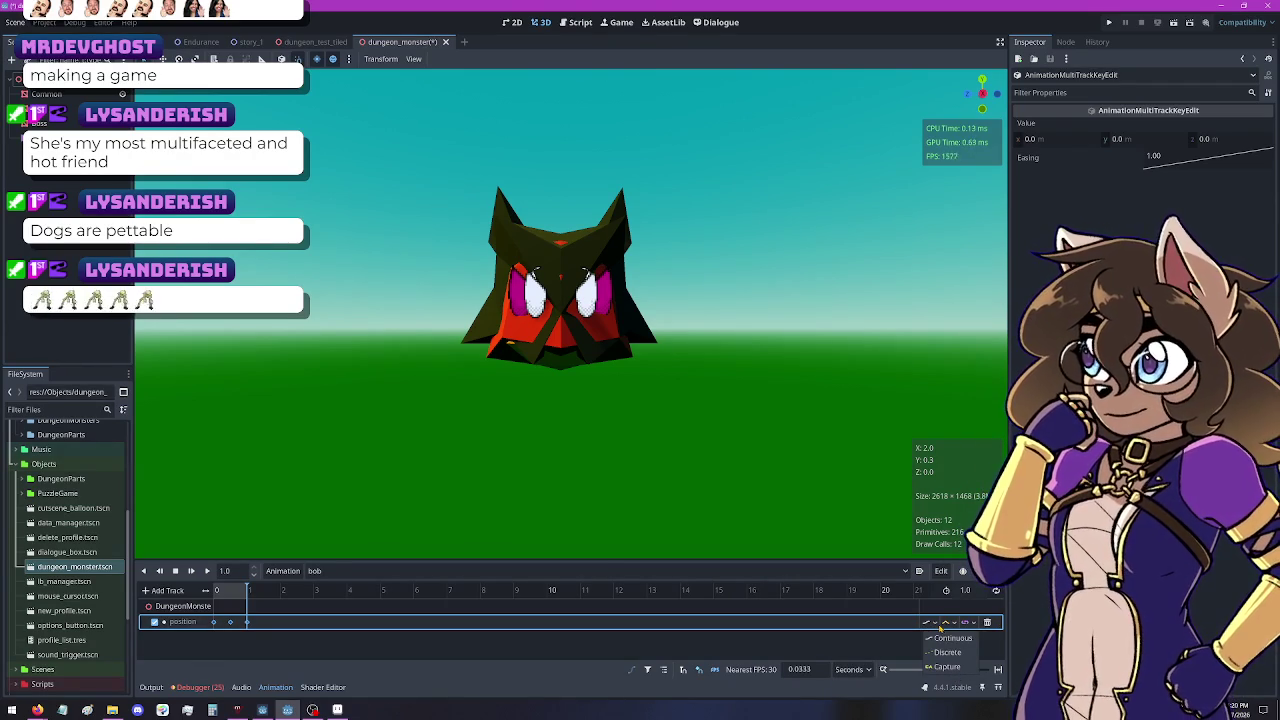
left_click(947, 622)
left_click(954, 622)
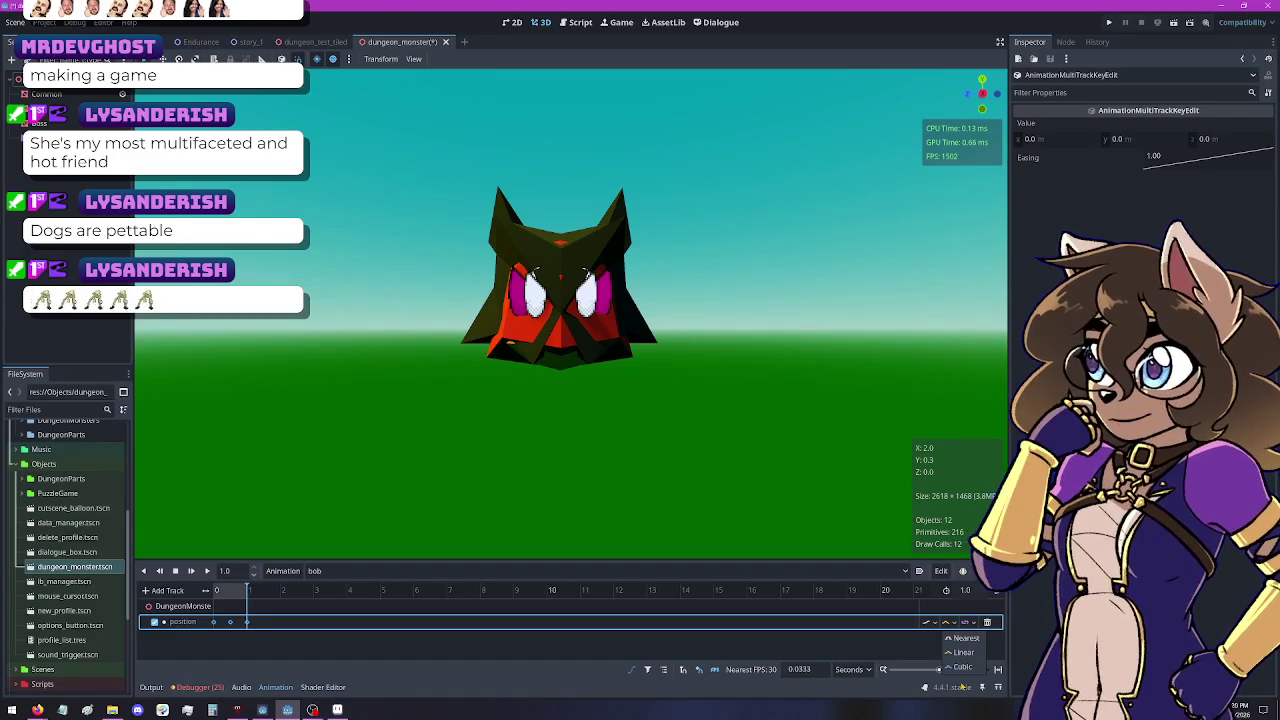
left_click(962, 667)
left_click(191, 570)
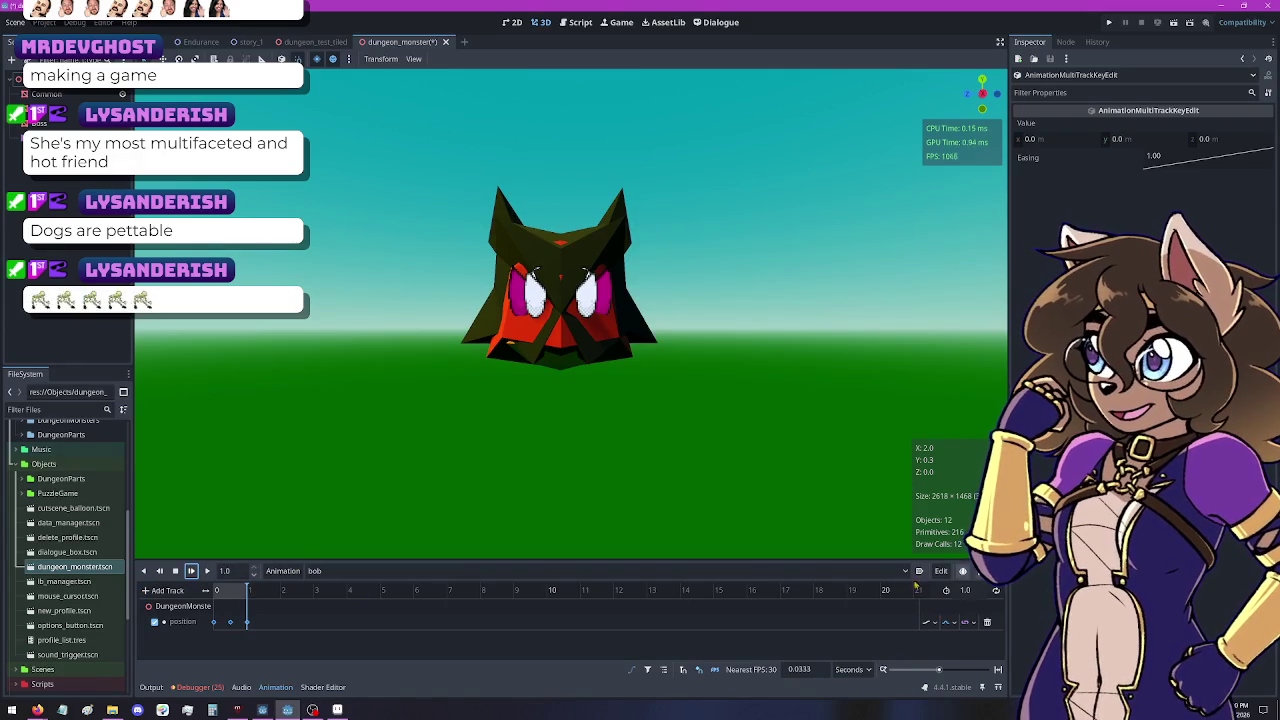
Set the animation length to 2.0 s and move the last keyframe to time 2
left_click(965, 590)
type("2.0")
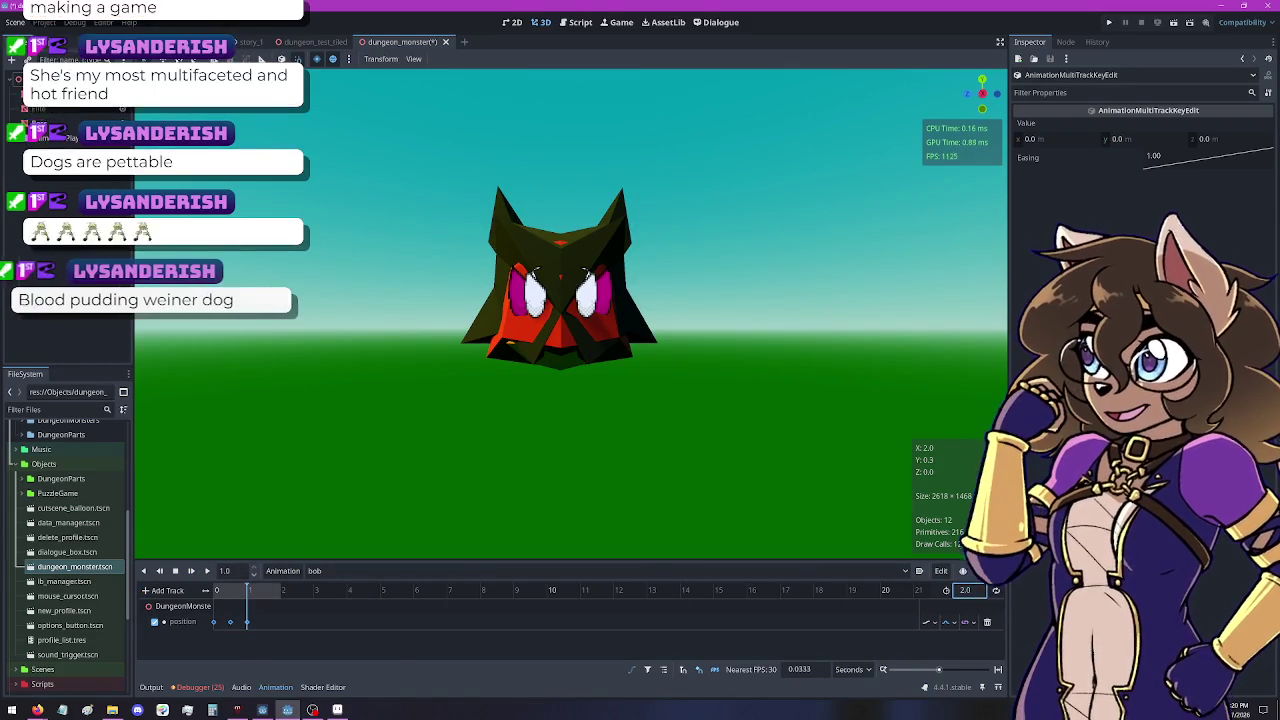
key("Return")
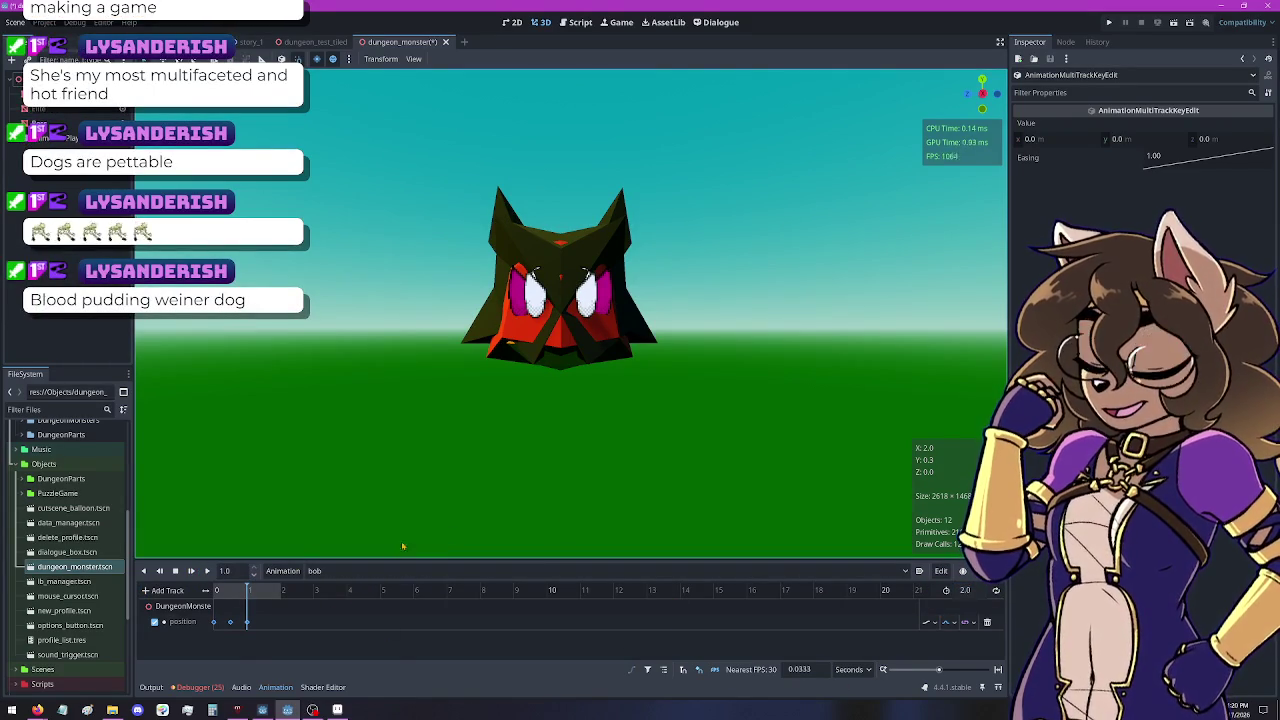
left_click(230, 622)
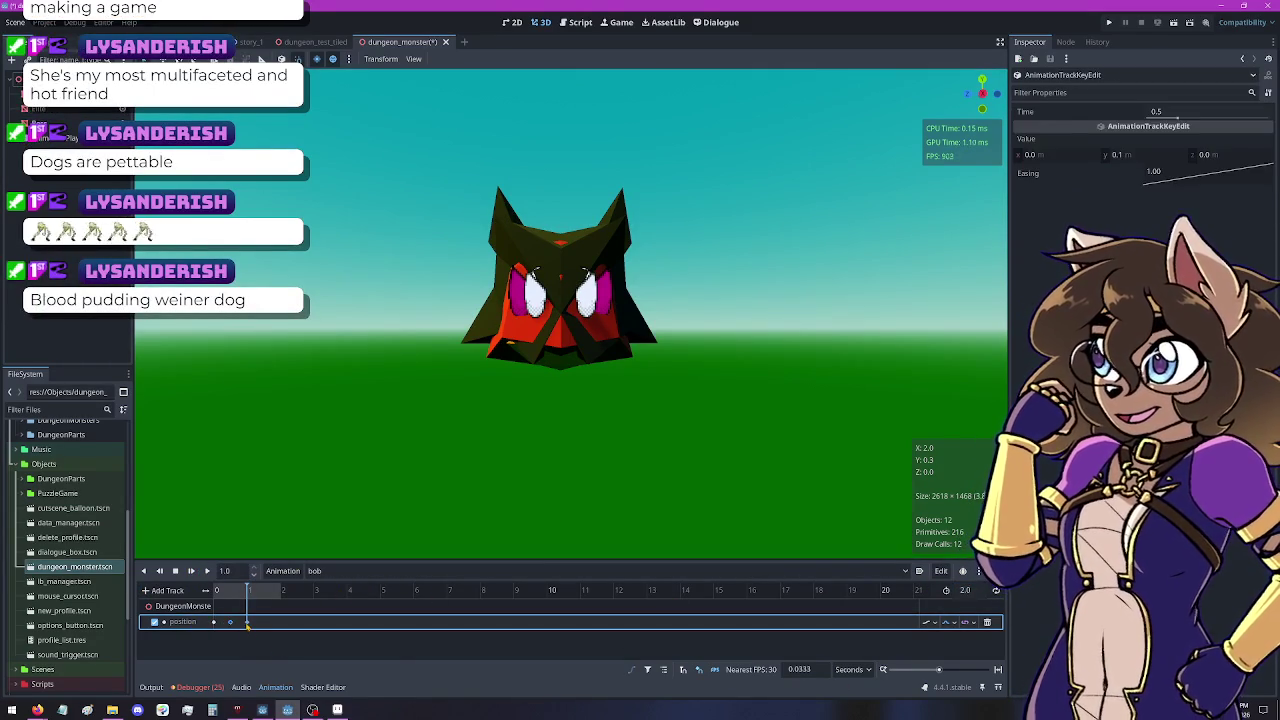
left_click(247, 622)
left_click_drag(247, 623, 281, 626)
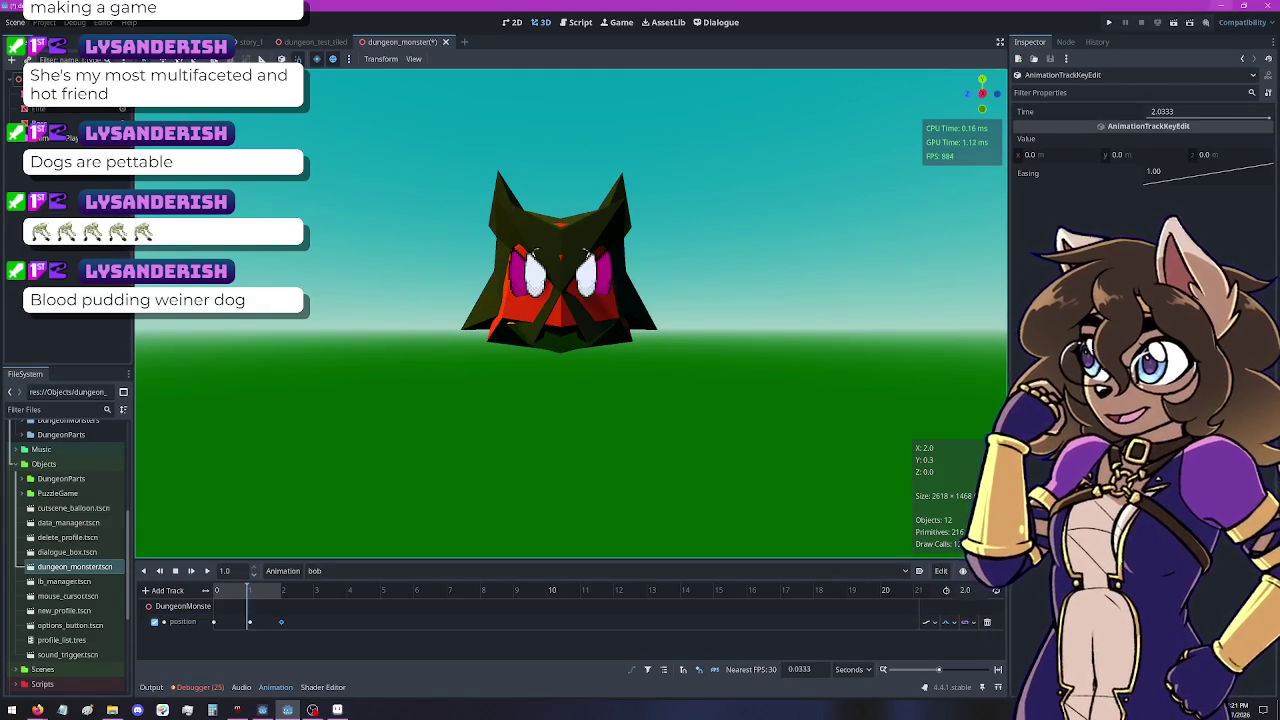
left_click(1183, 114)
type("2")
key("Return")
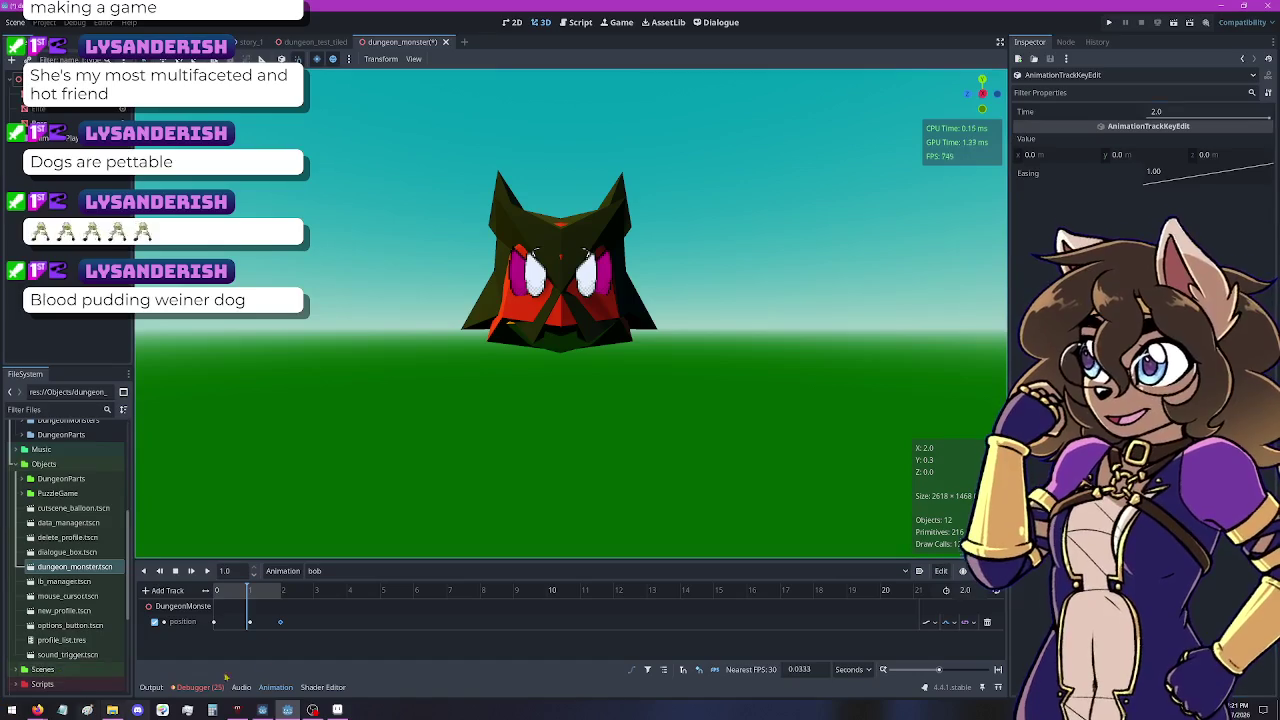
Move the raised middle keyframe to time 1 and replay bob to check timing
left_click(249, 622)
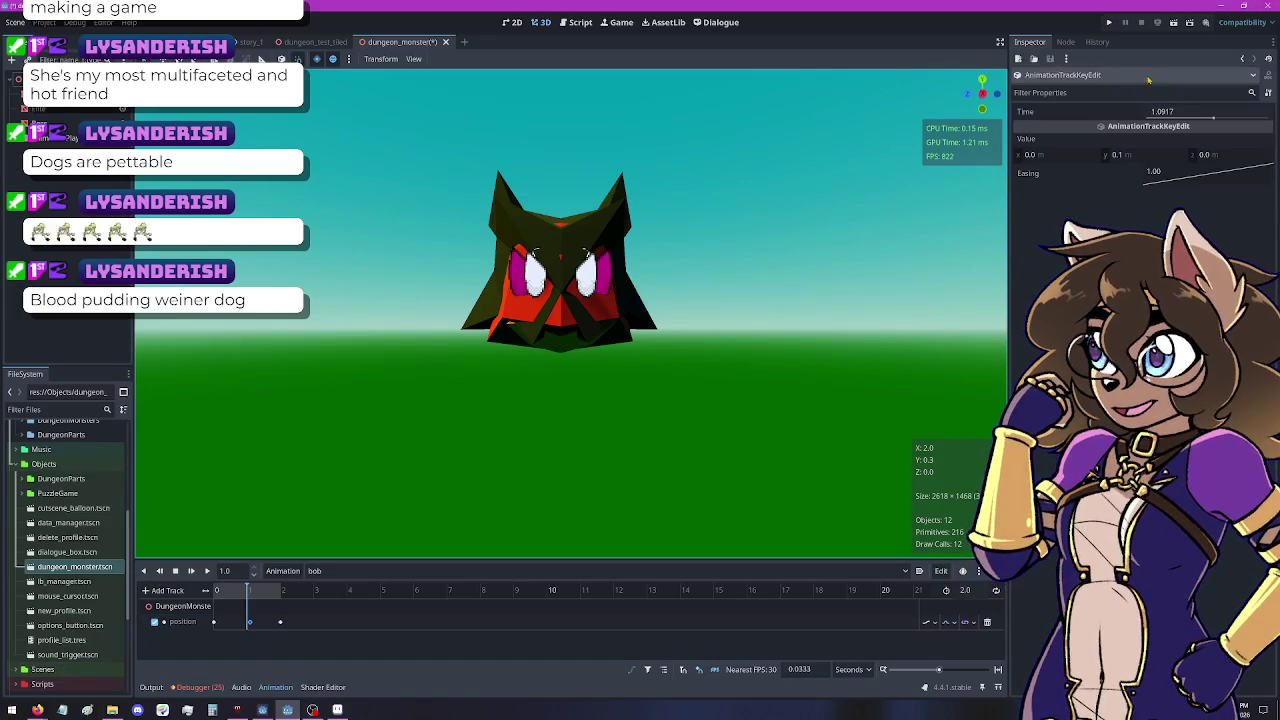
left_click(1188, 114)
type("1")
key("Return")
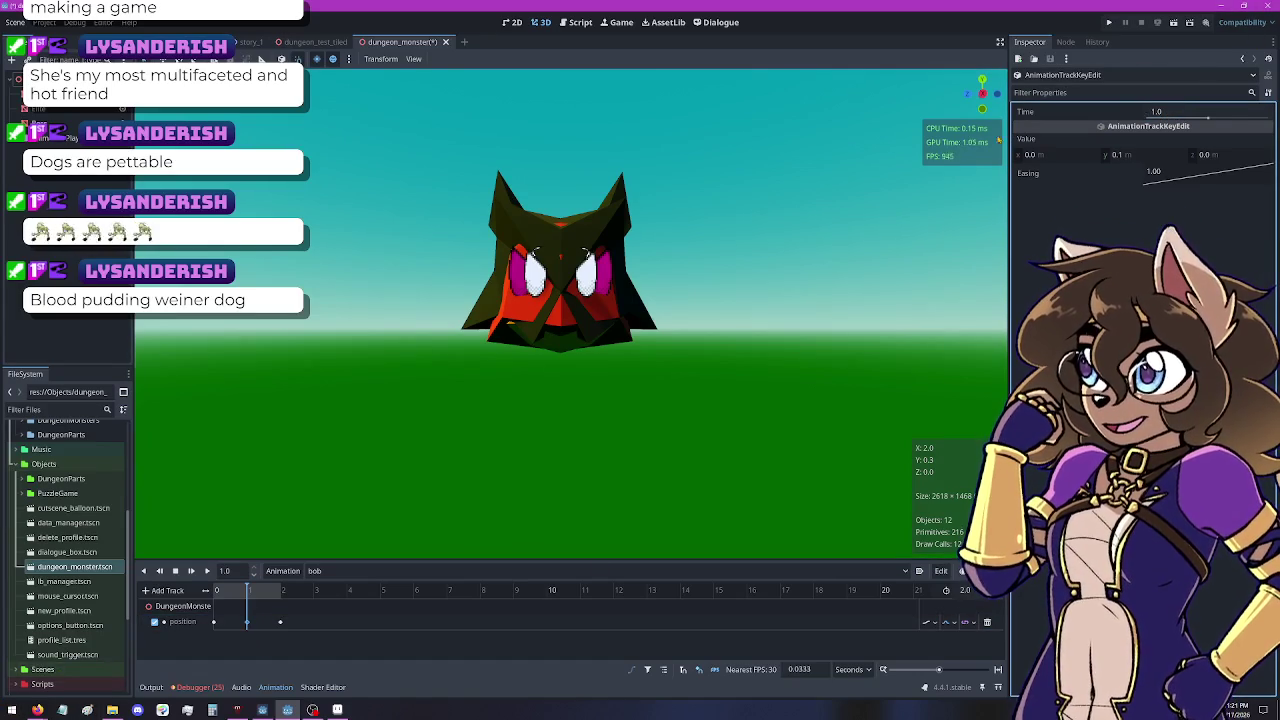
left_click(191, 570)
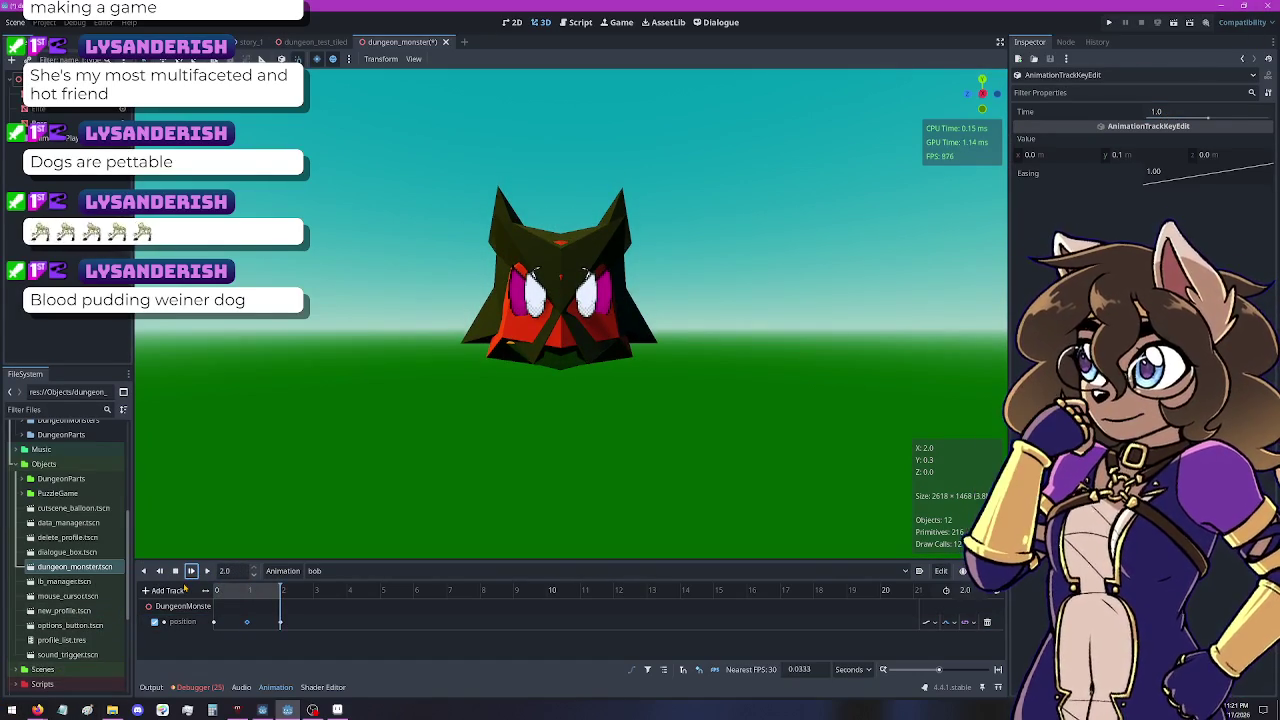
left_click(191, 570)
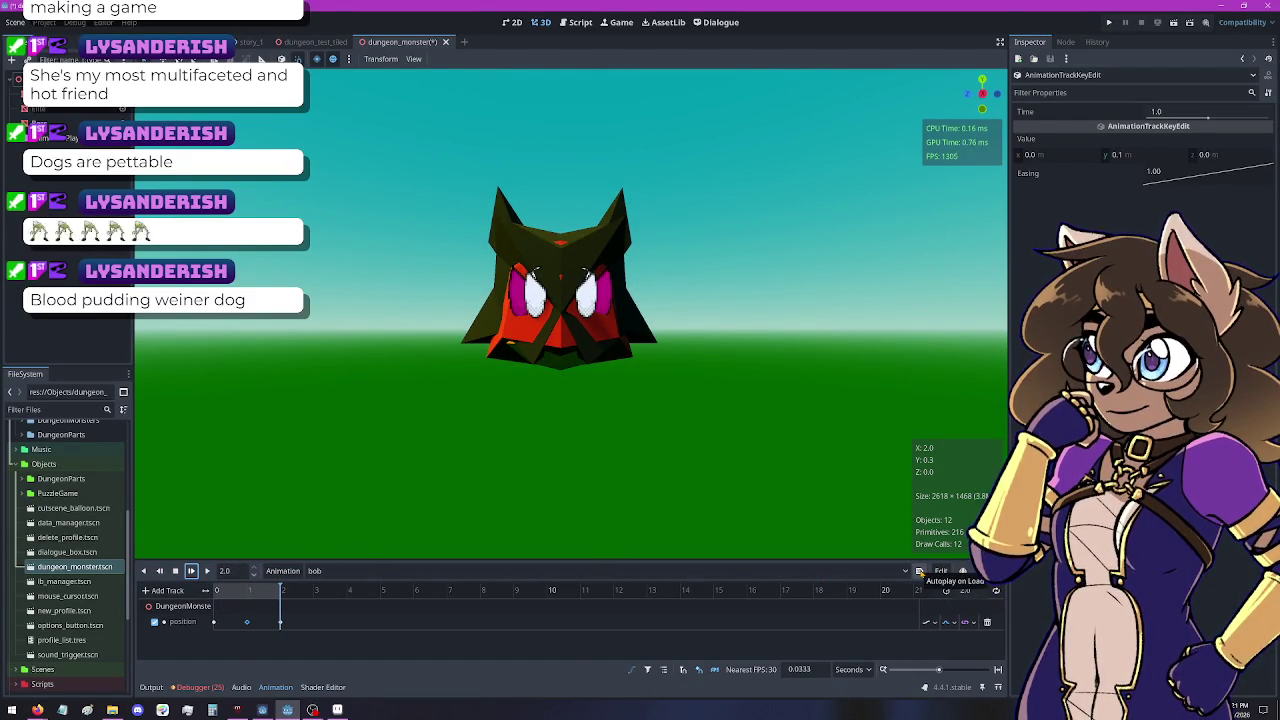
Turn on Autoplay on Load for bob and toggle onion skinning, closing its options
left_click(919, 571)
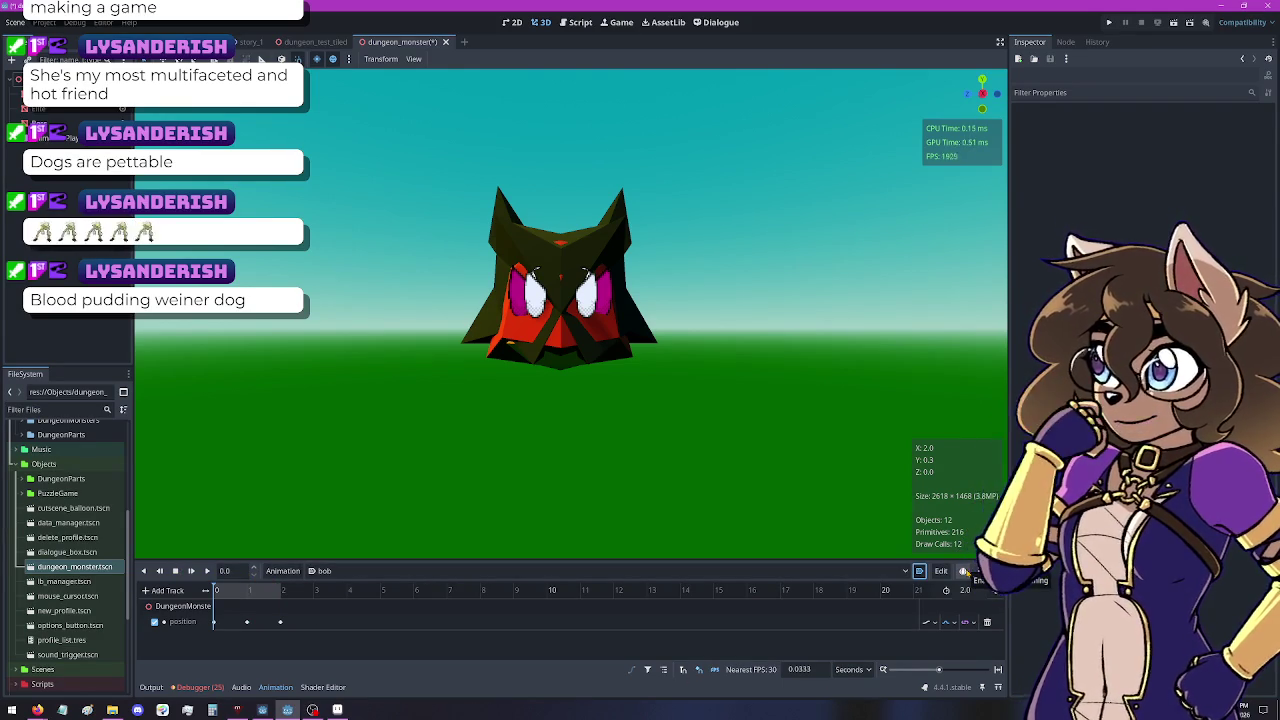
left_click(965, 574)
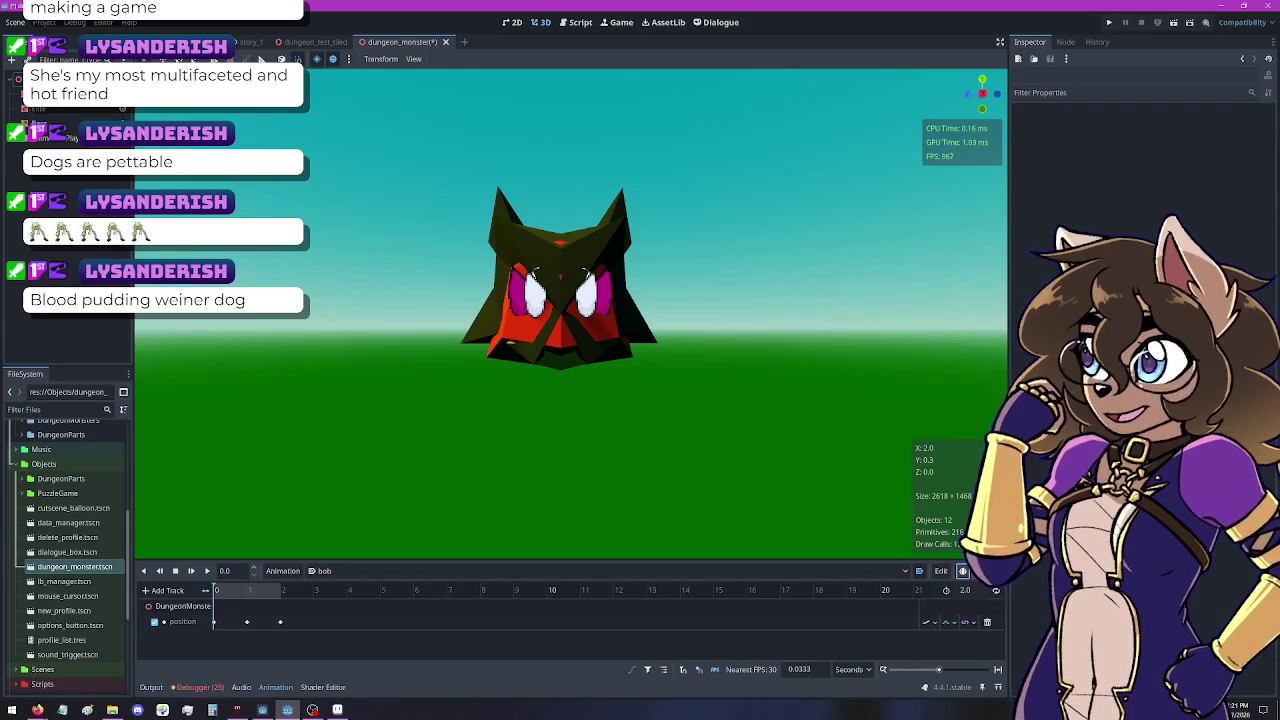
key("Escape")
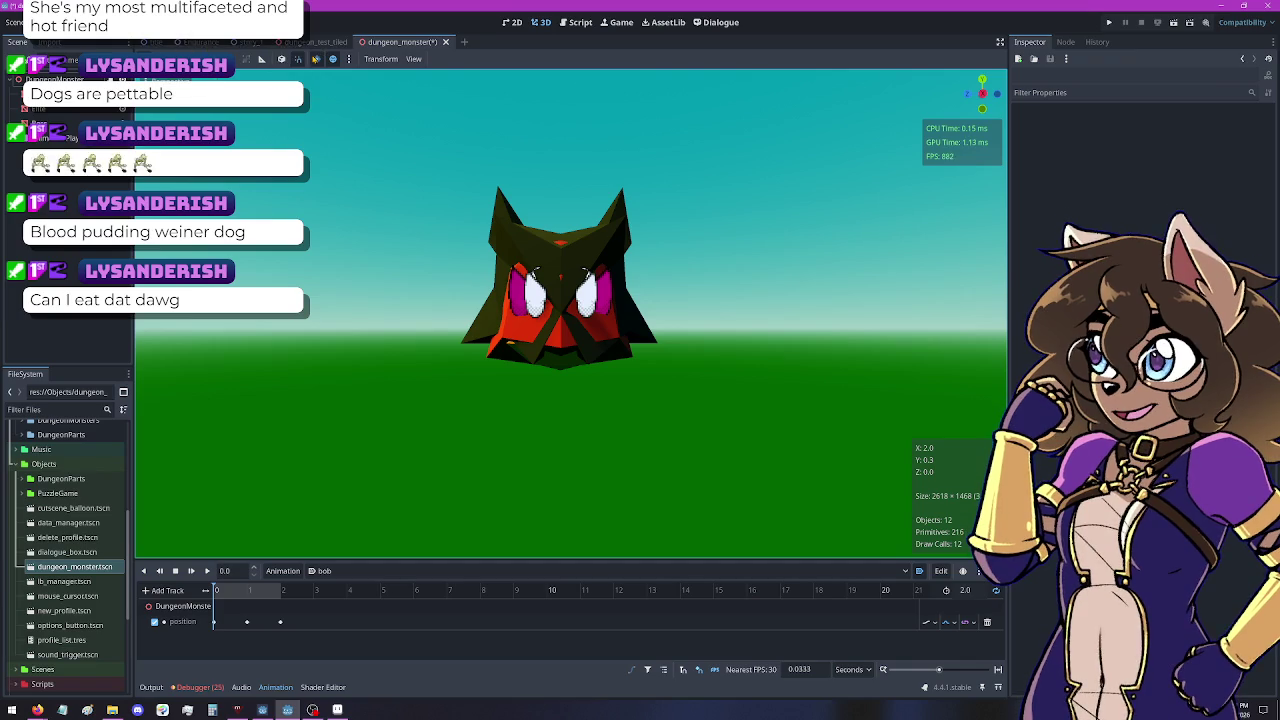
Save the monster scene and run dungeon_test_tiled with F5
key("ctrl+s")
key("ctrl+shift+Tab")
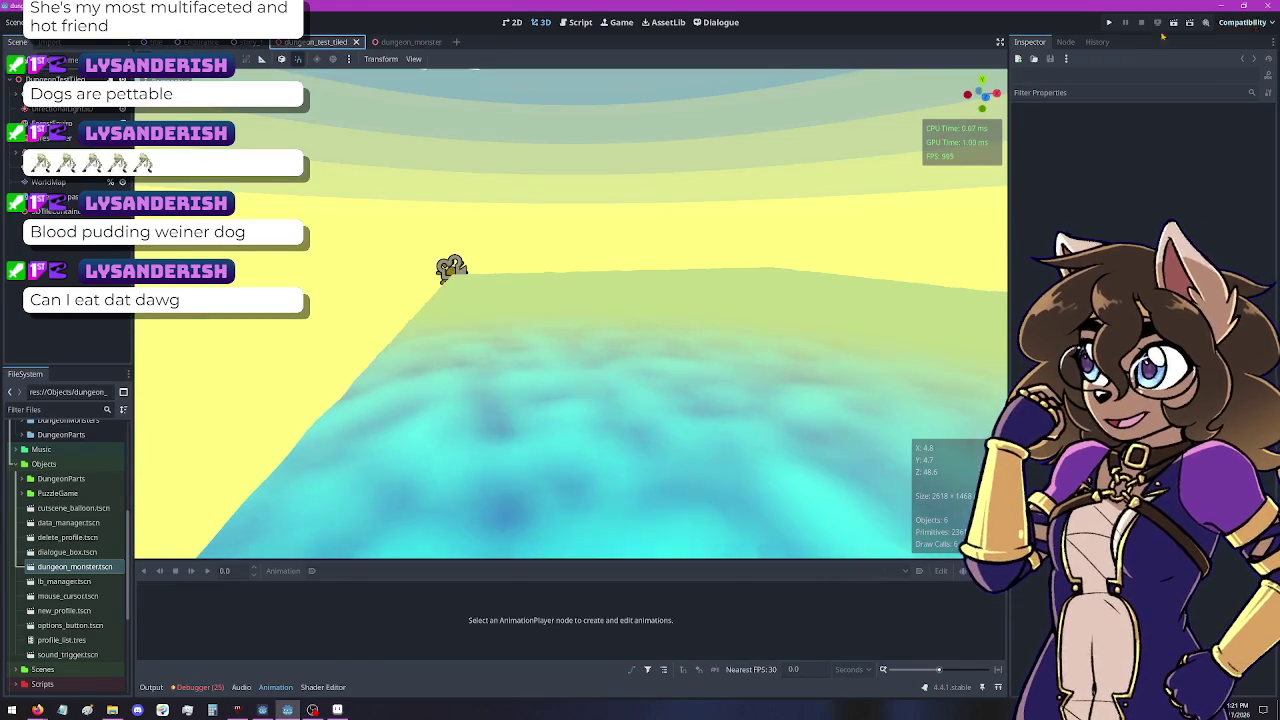
key("F5")
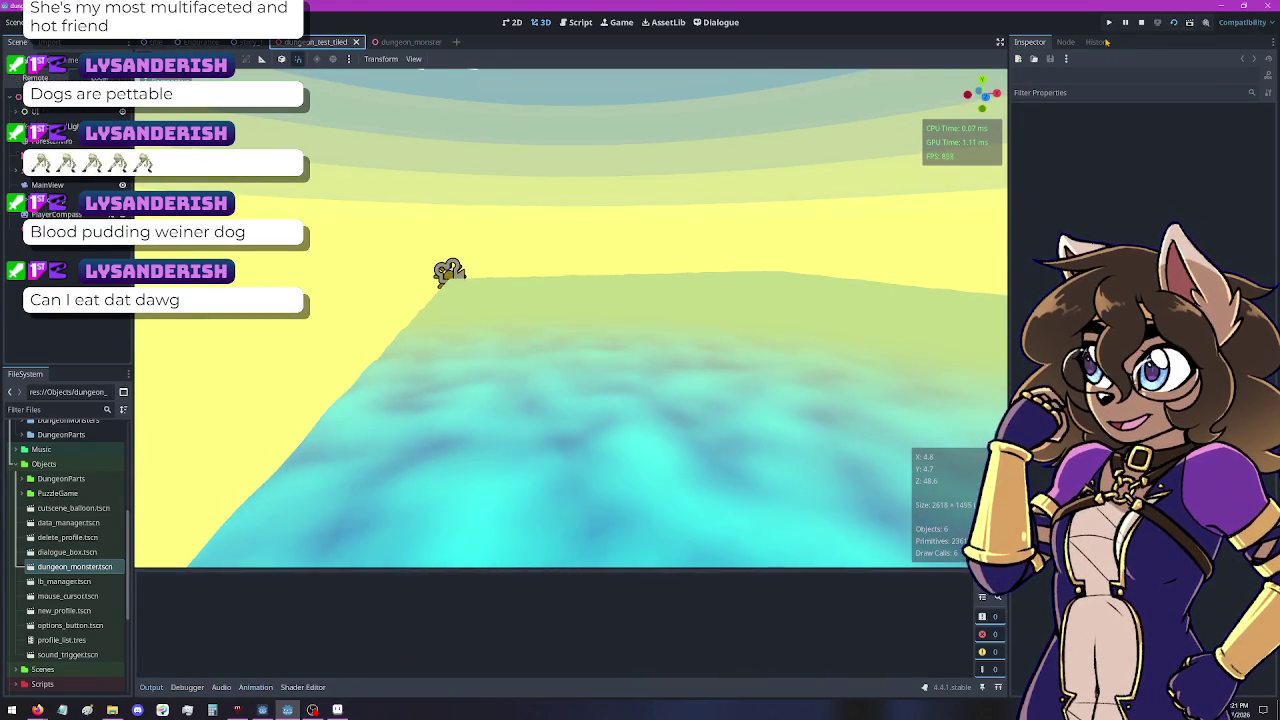
Walk along the forest path through the hedge gap toward the log
key("w")
key("w")
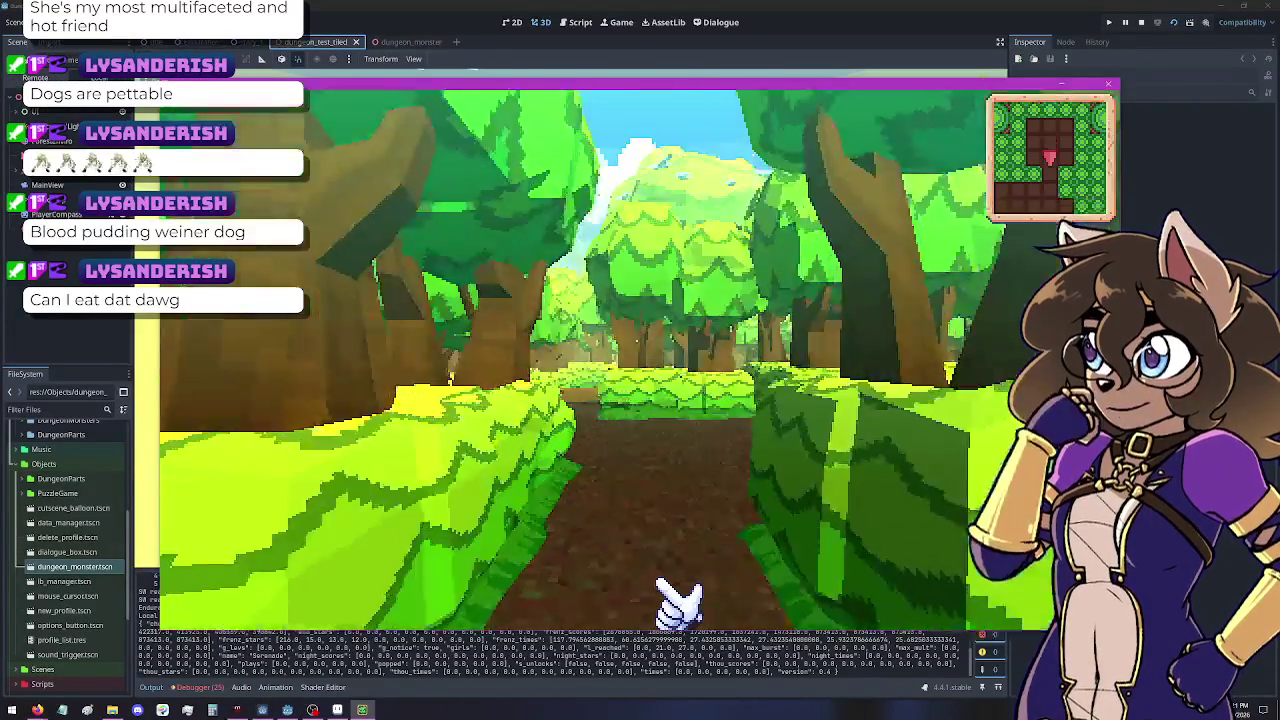
key("w")
key("d")
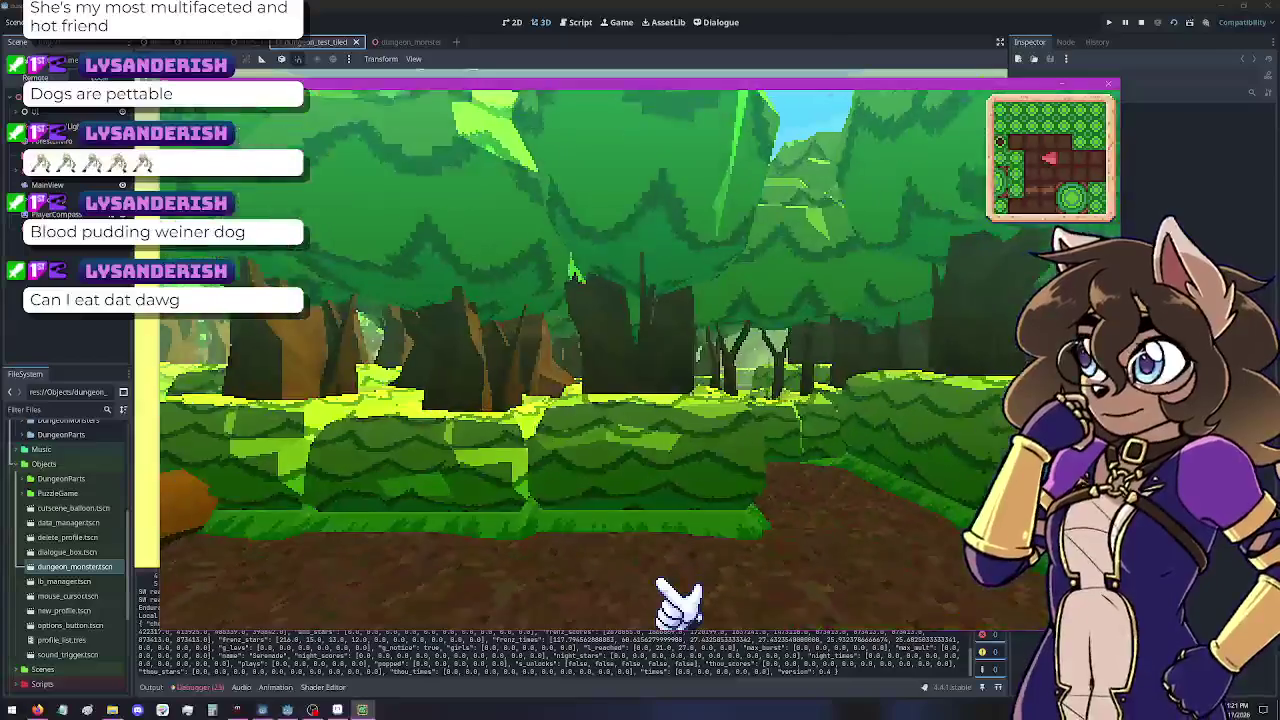
key("d")
key("w")
key("w")
key("w")
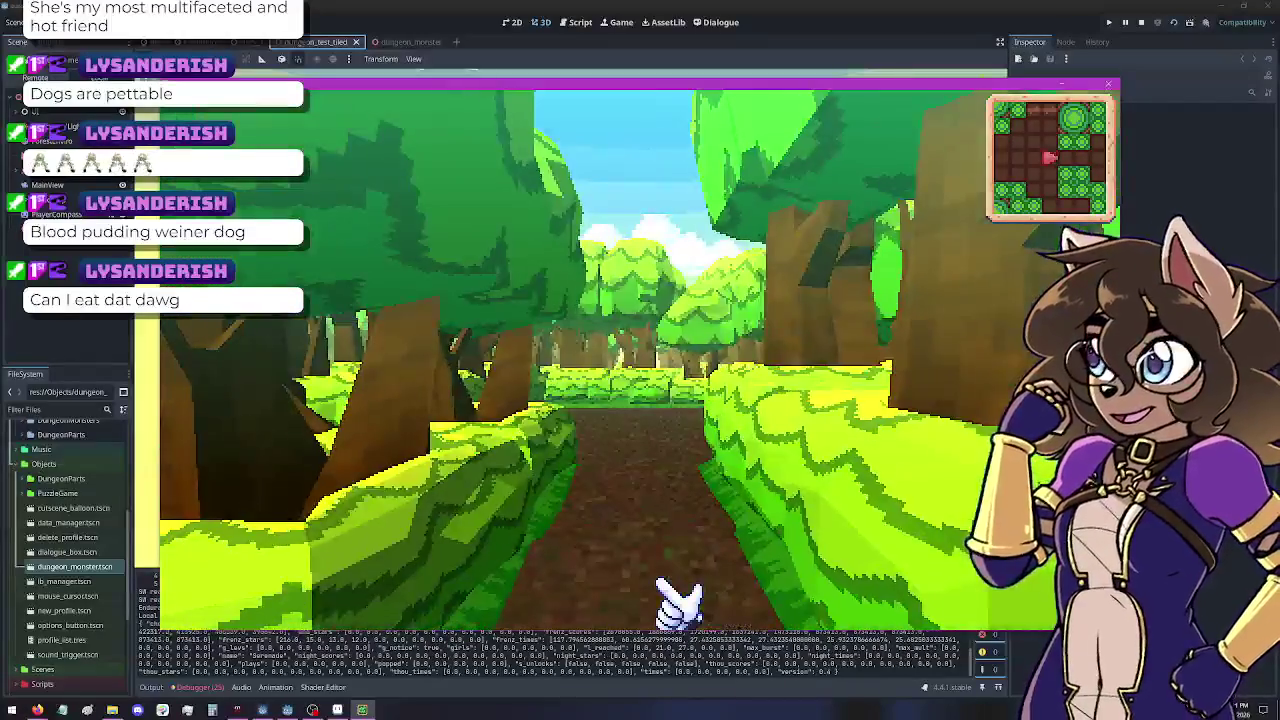
key("w")
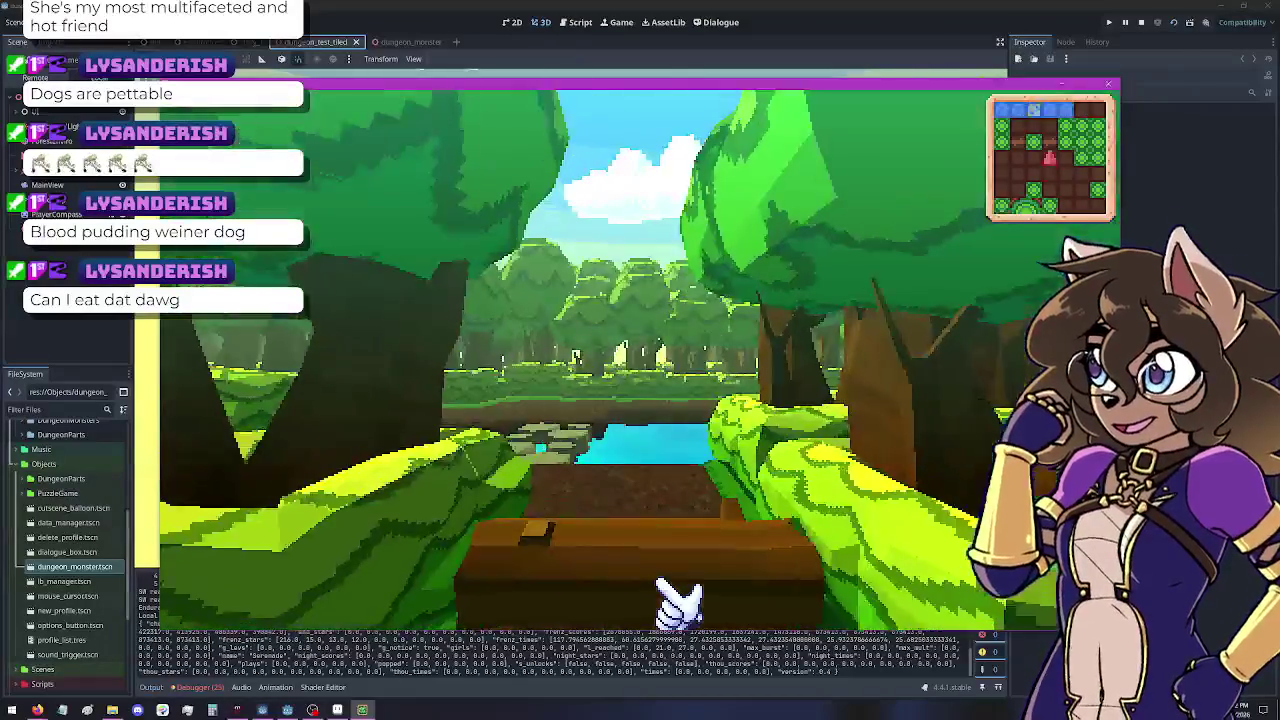
key("d")
key("d")
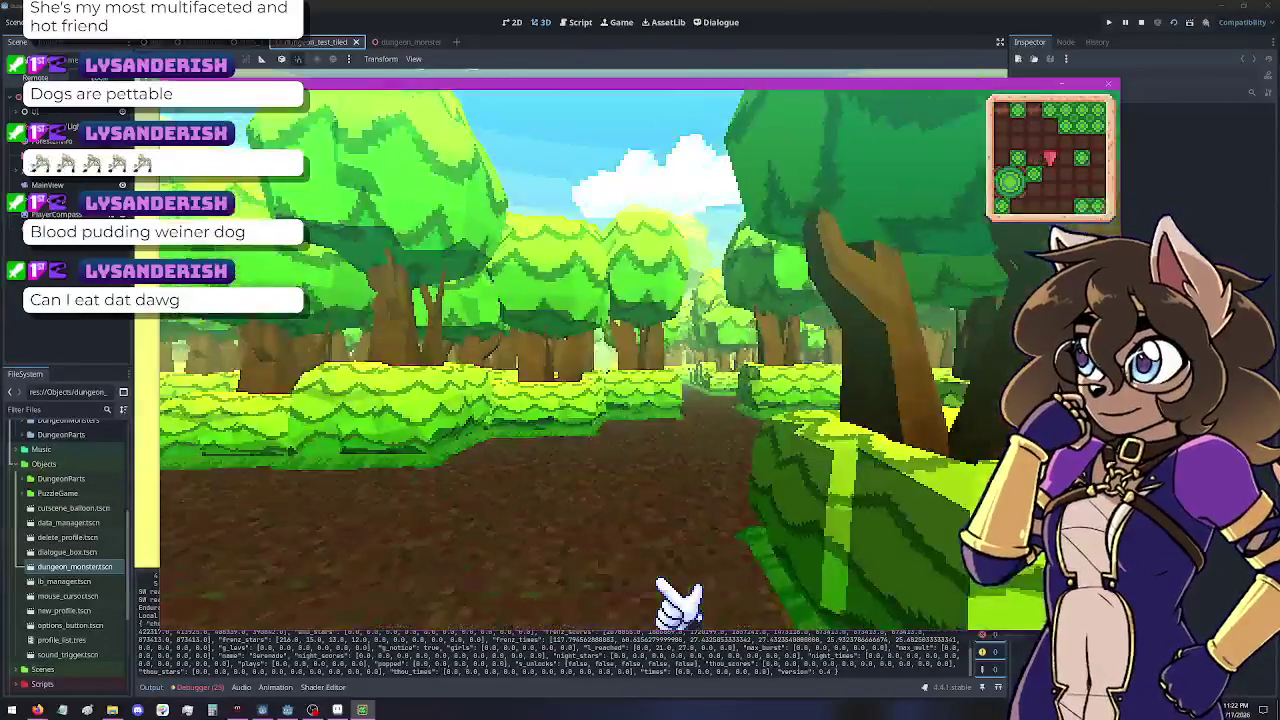
key("w")
key("w")
key("w")
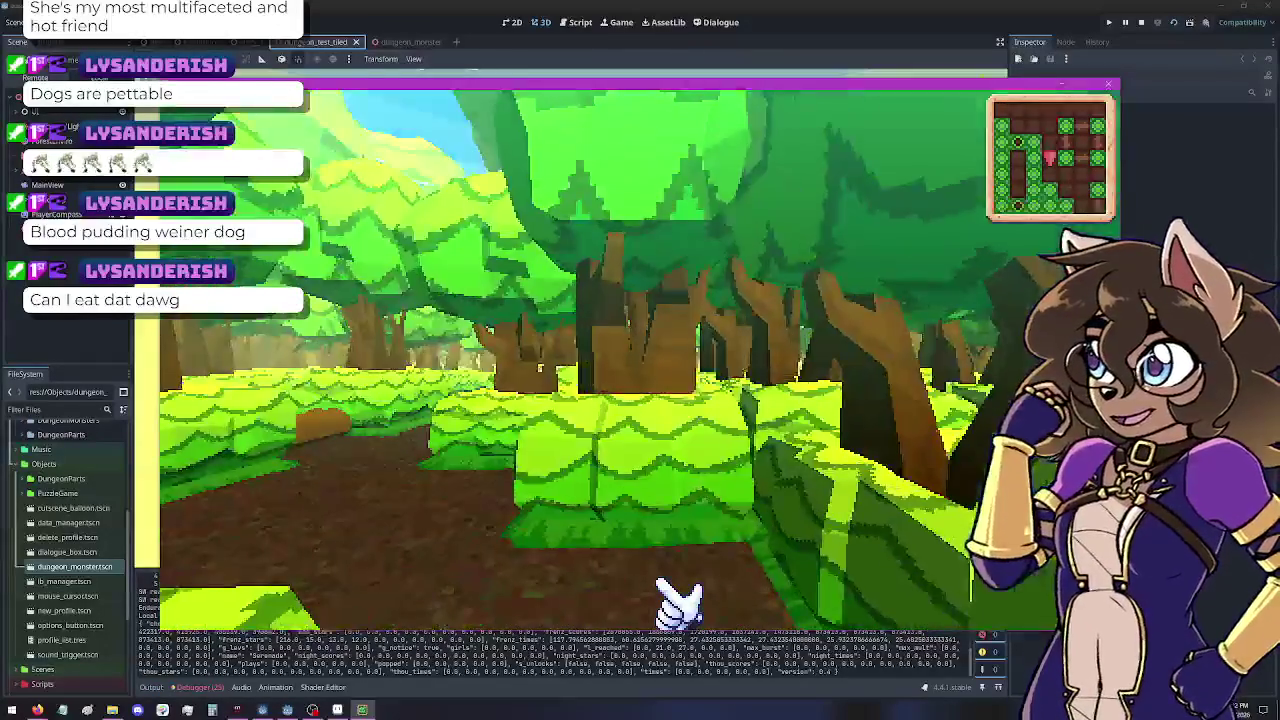
key("w")
key("w")
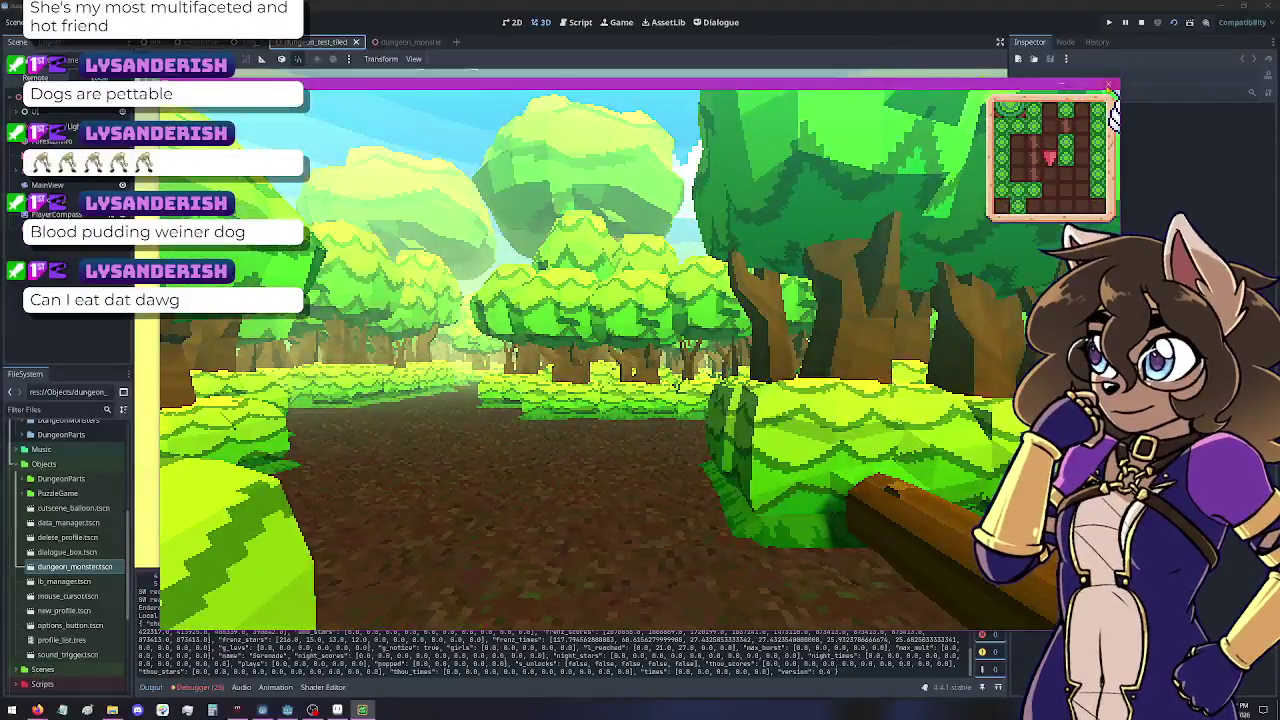
Close the game and return to dungeon_monster with the Animation panel showing
left_click(1108, 83)
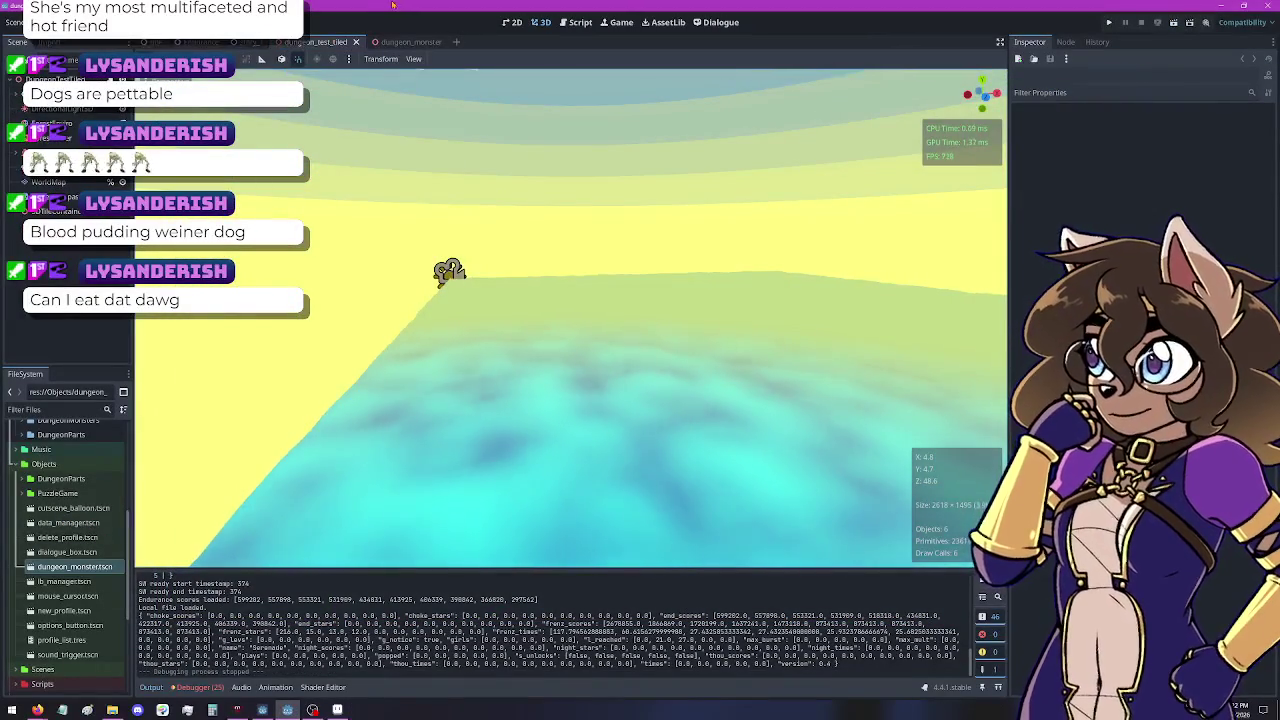
left_click(398, 41)
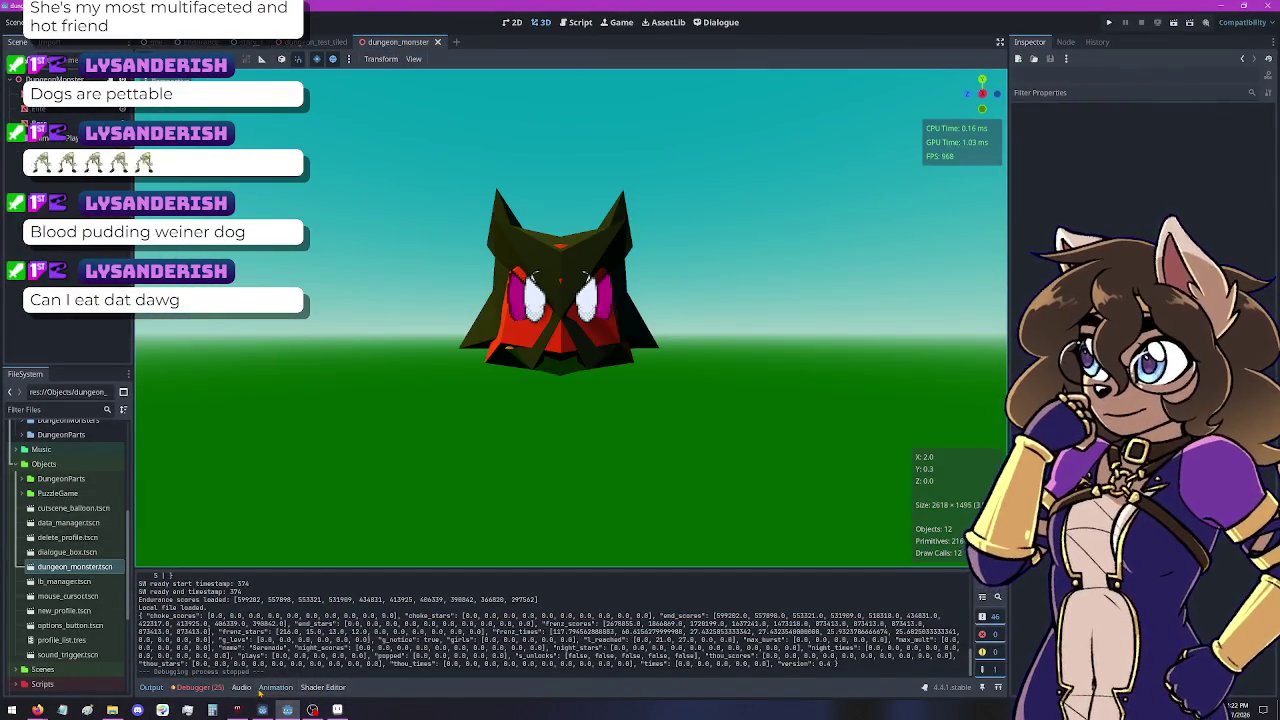
left_click(276, 687)
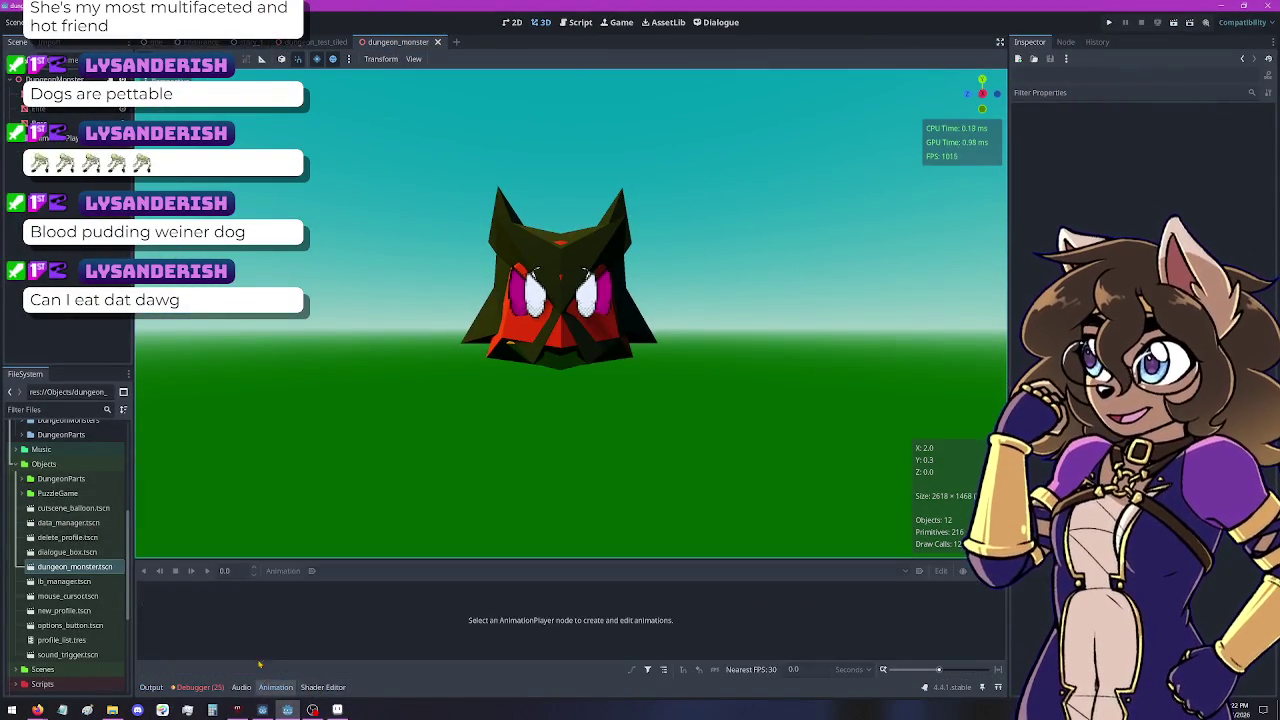
Select AnimationPlayer to load bob, expand Playback Options, and check Auto Capture Transition Type choices
left_click(62, 143)
left_click(172, 621)
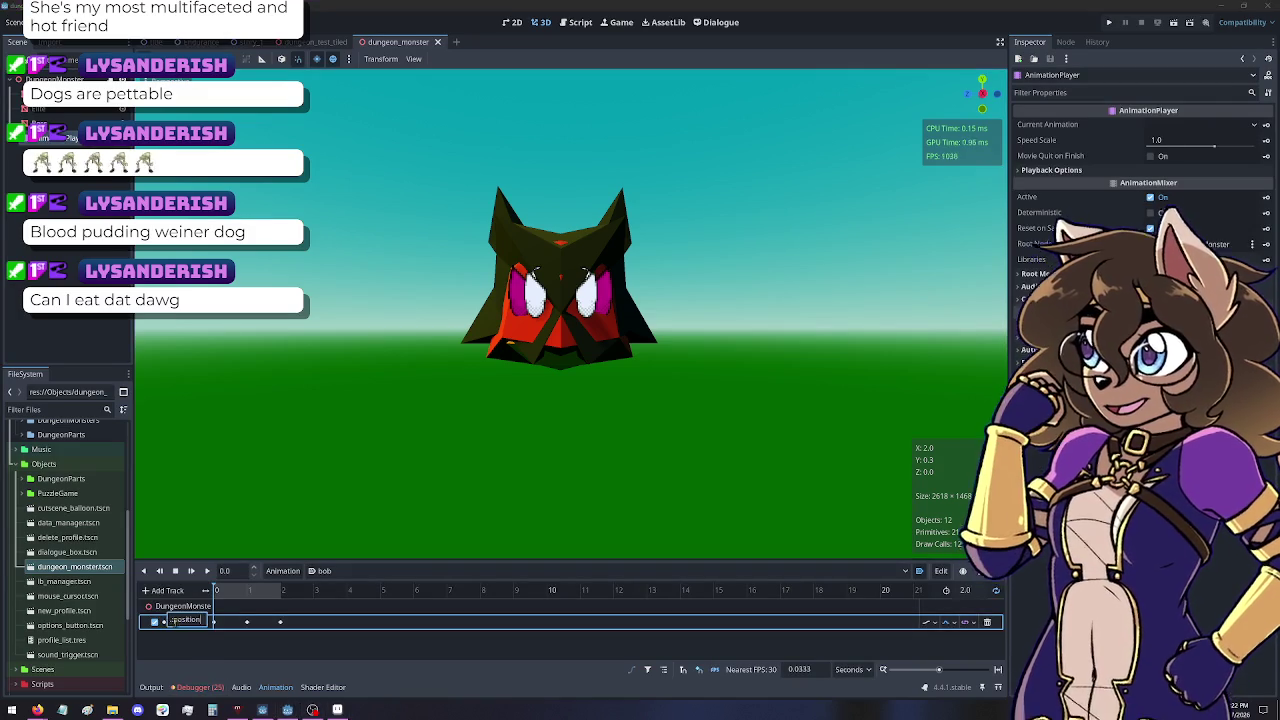
key("Return")
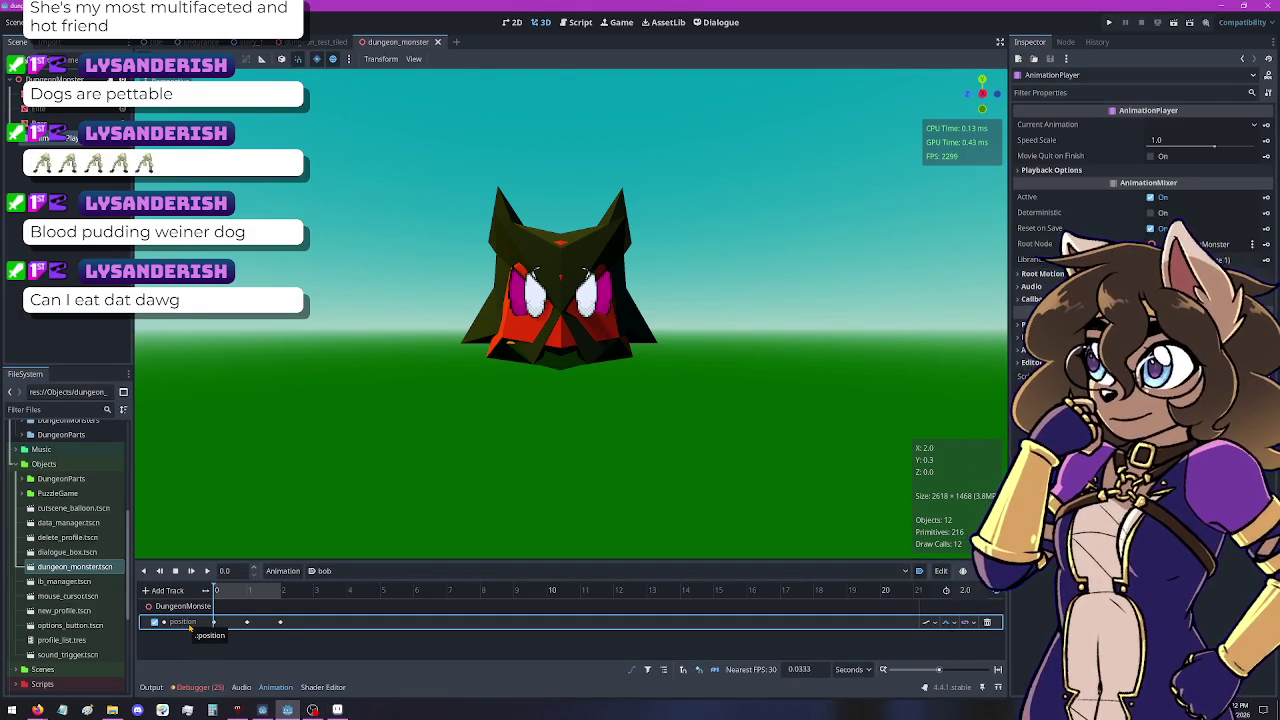
left_click(313, 709)
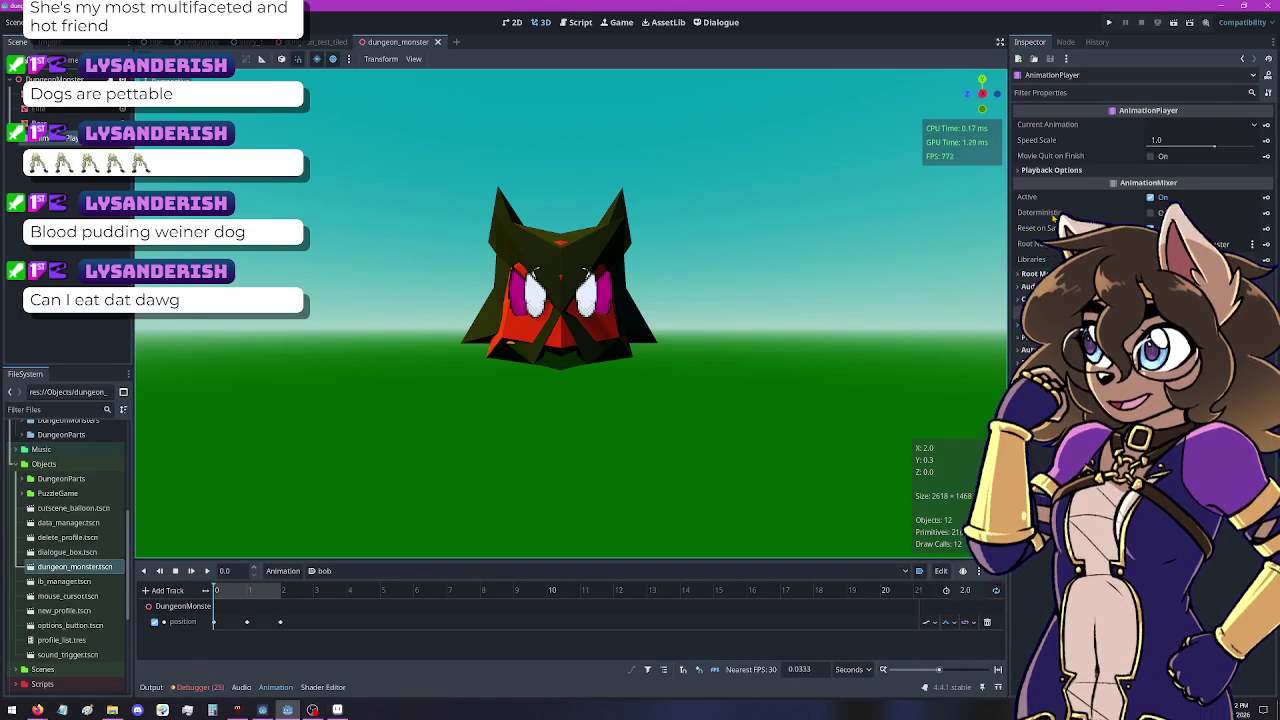
mouse_move(1054, 220)
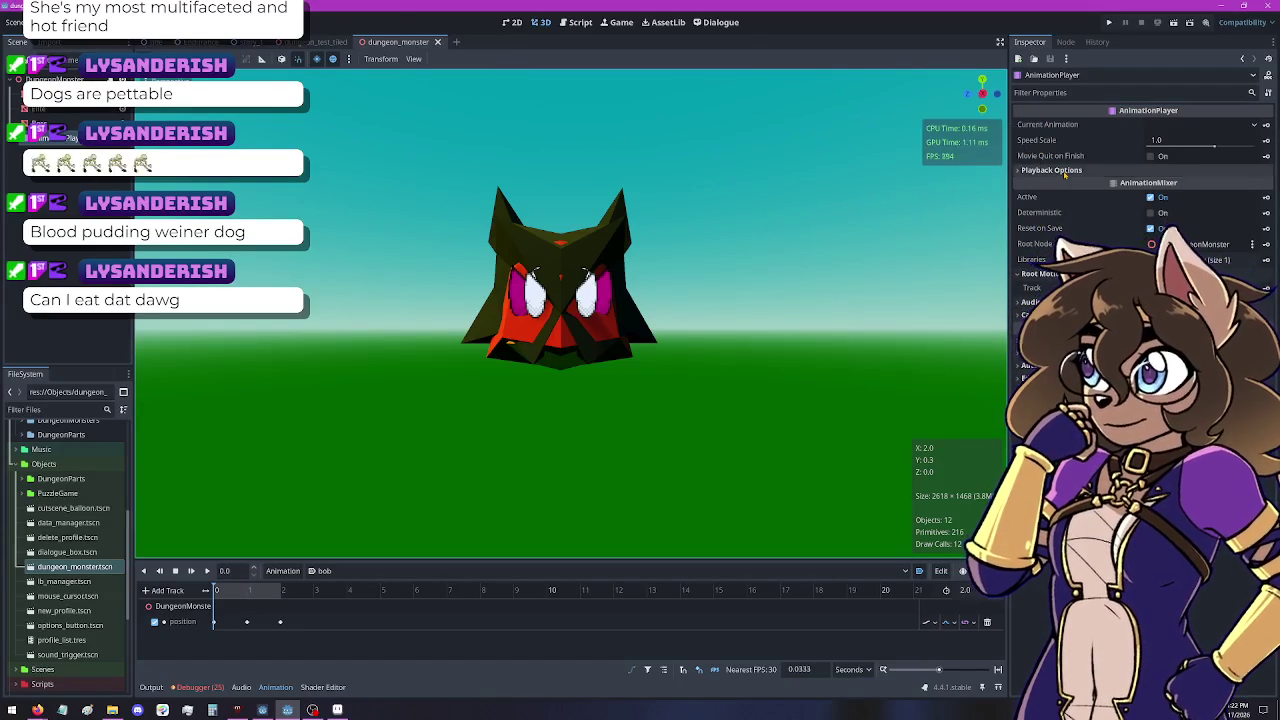
left_click(1085, 170)
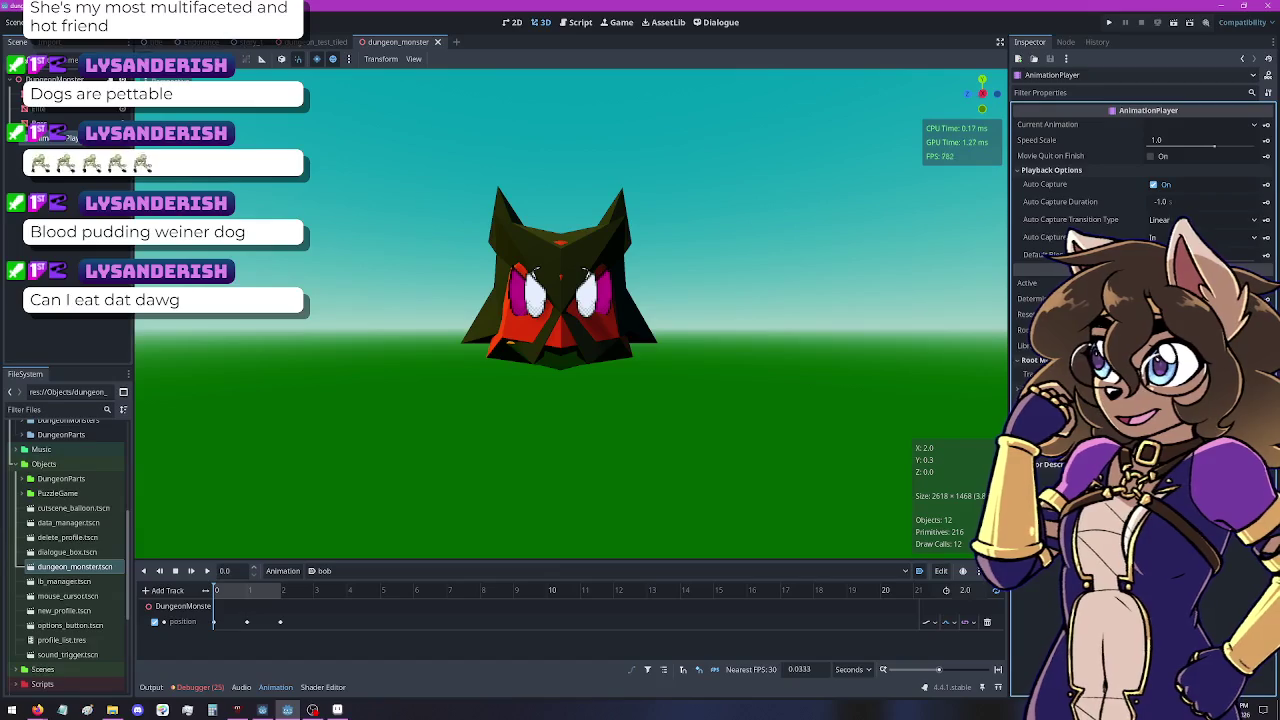
left_click(1183, 221)
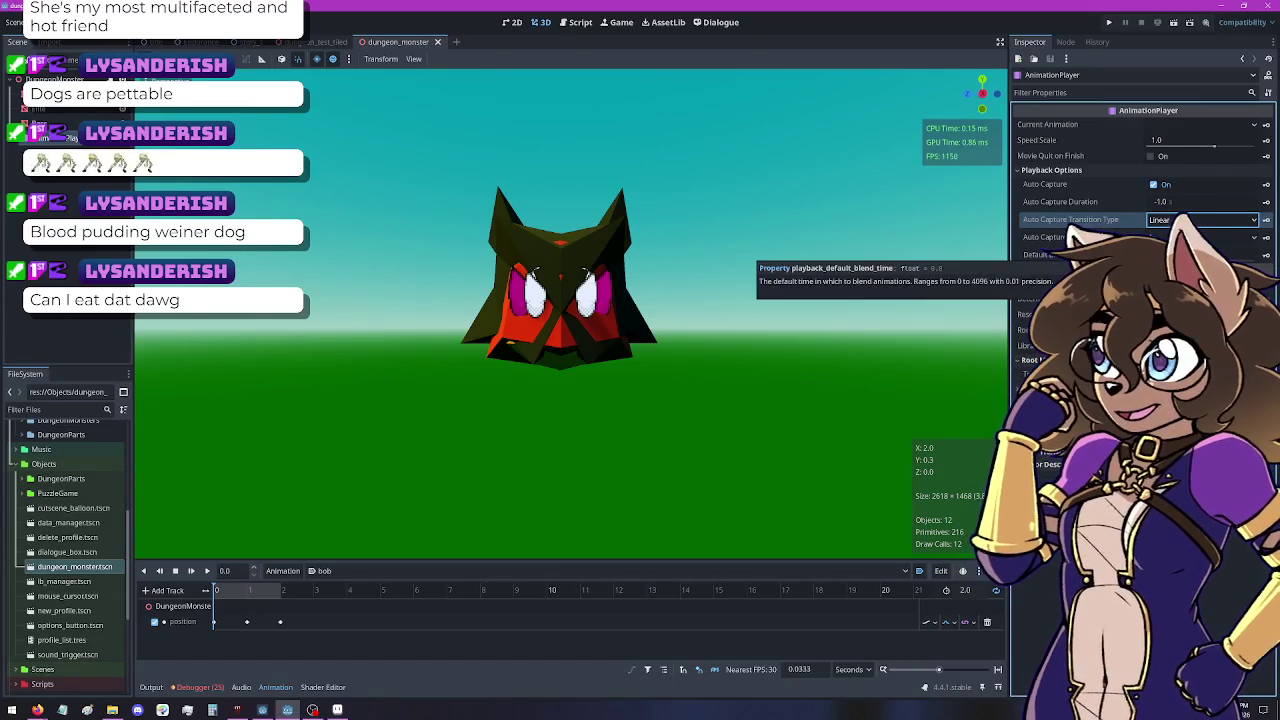
left_click(213, 622)
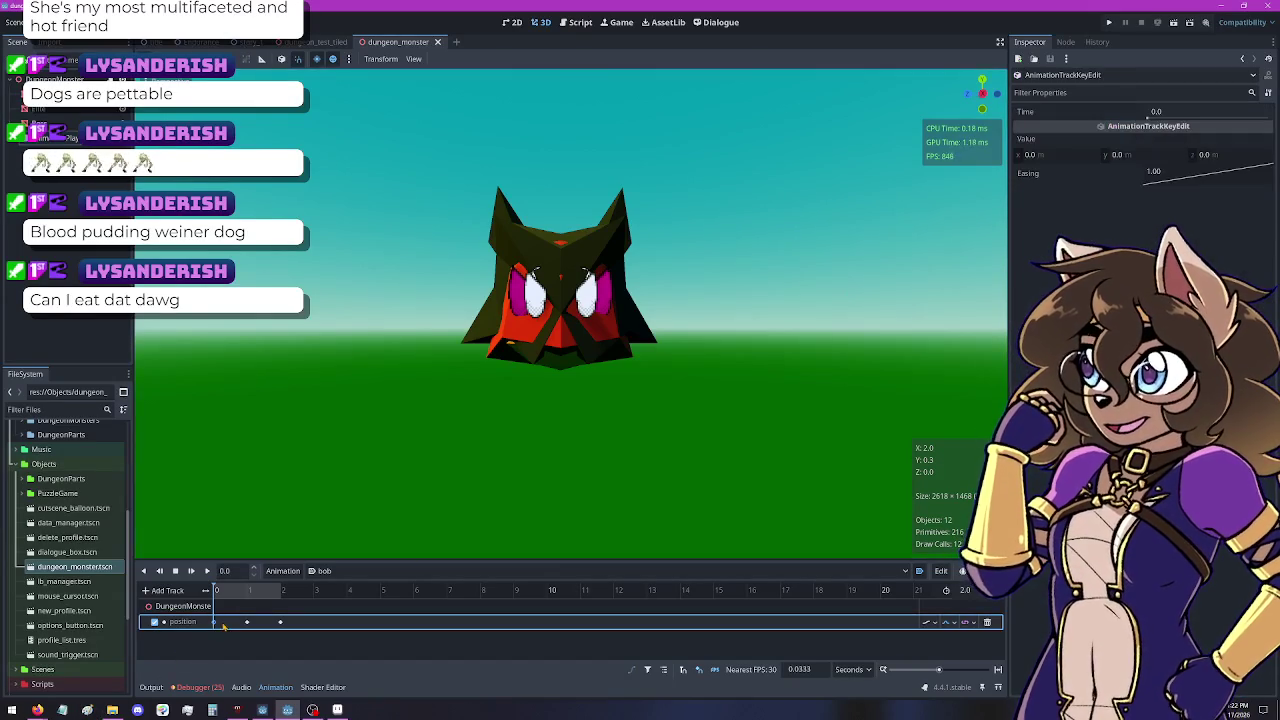
Review the times and values of the position track's first two keyframes
double_click(182, 621)
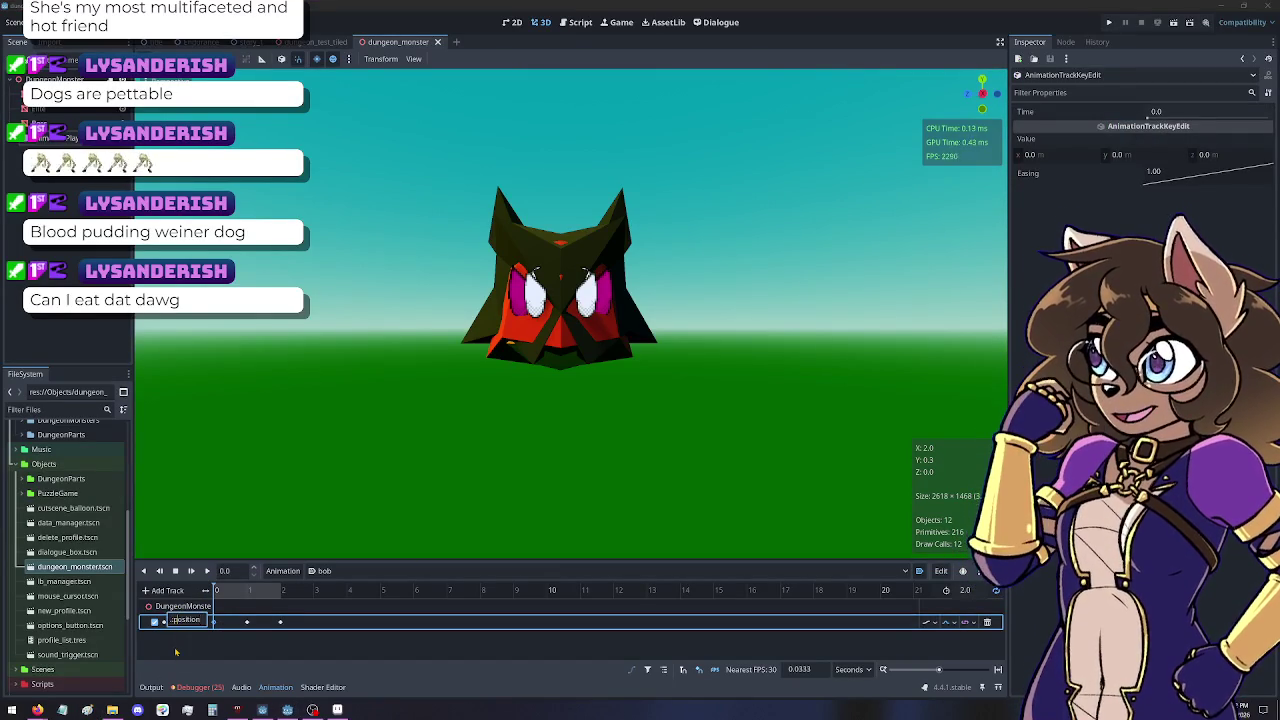
left_click(175, 651)
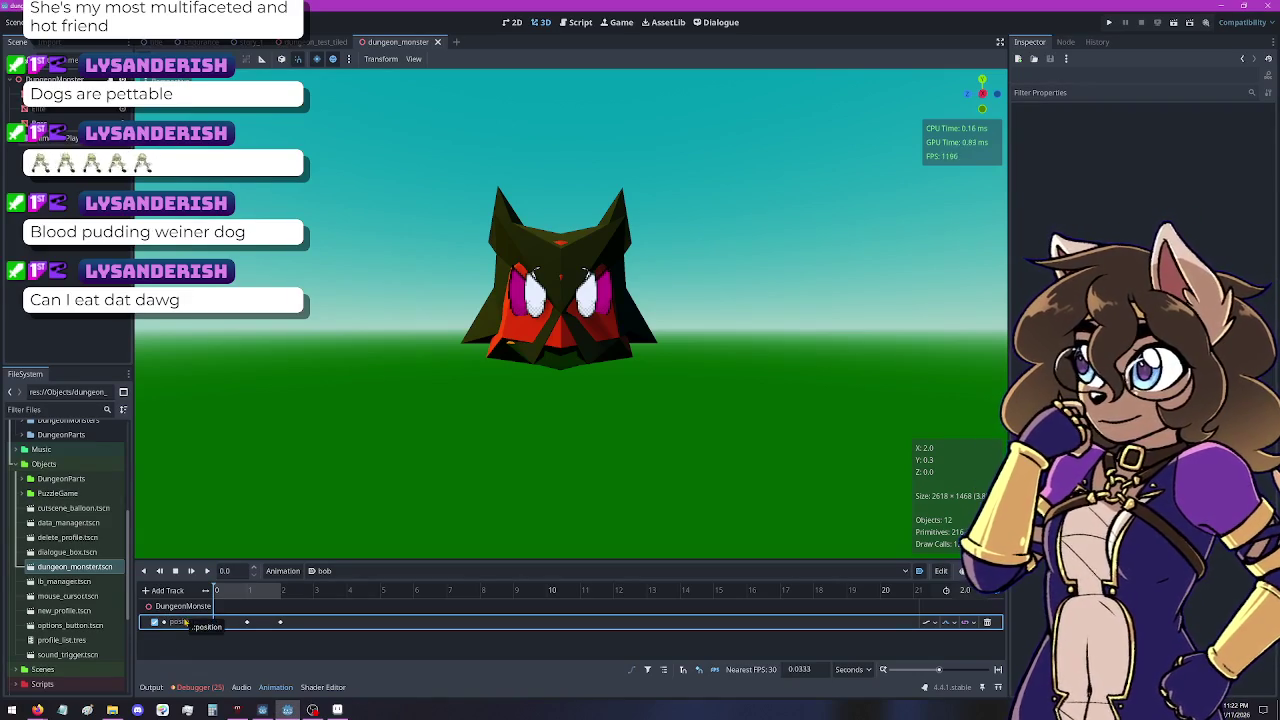
left_click(213, 622)
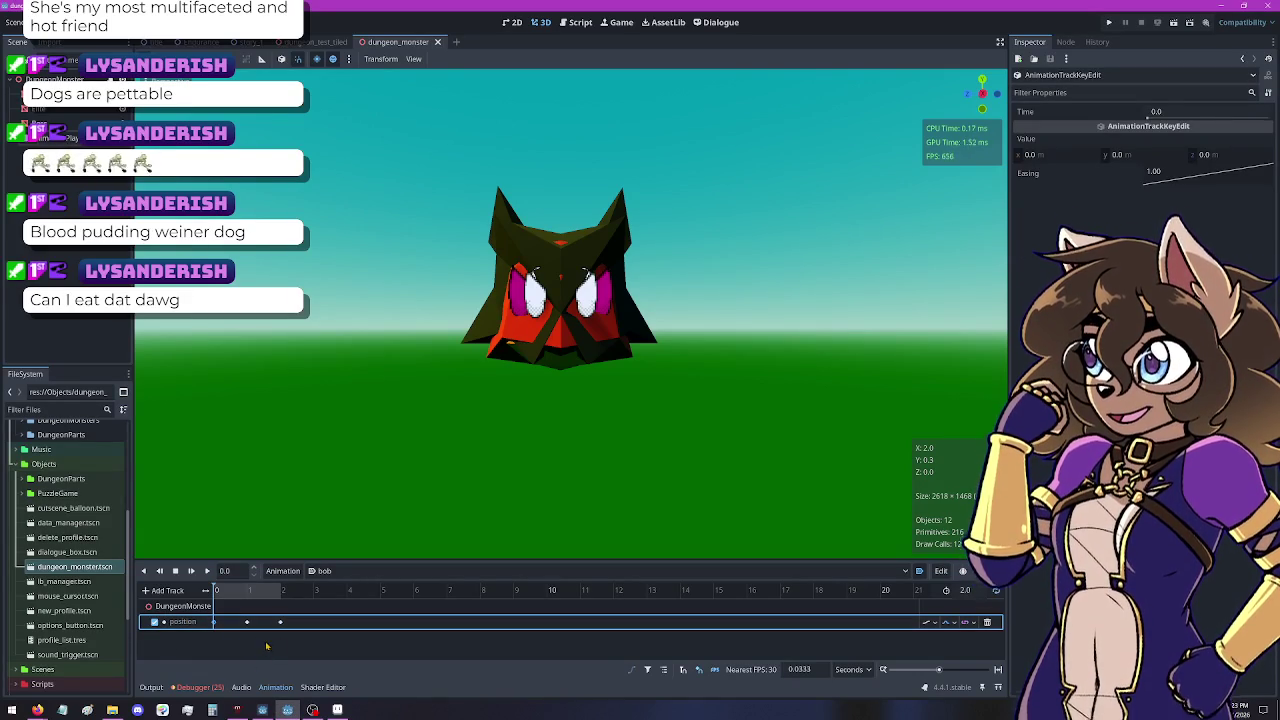
left_click(247, 622)
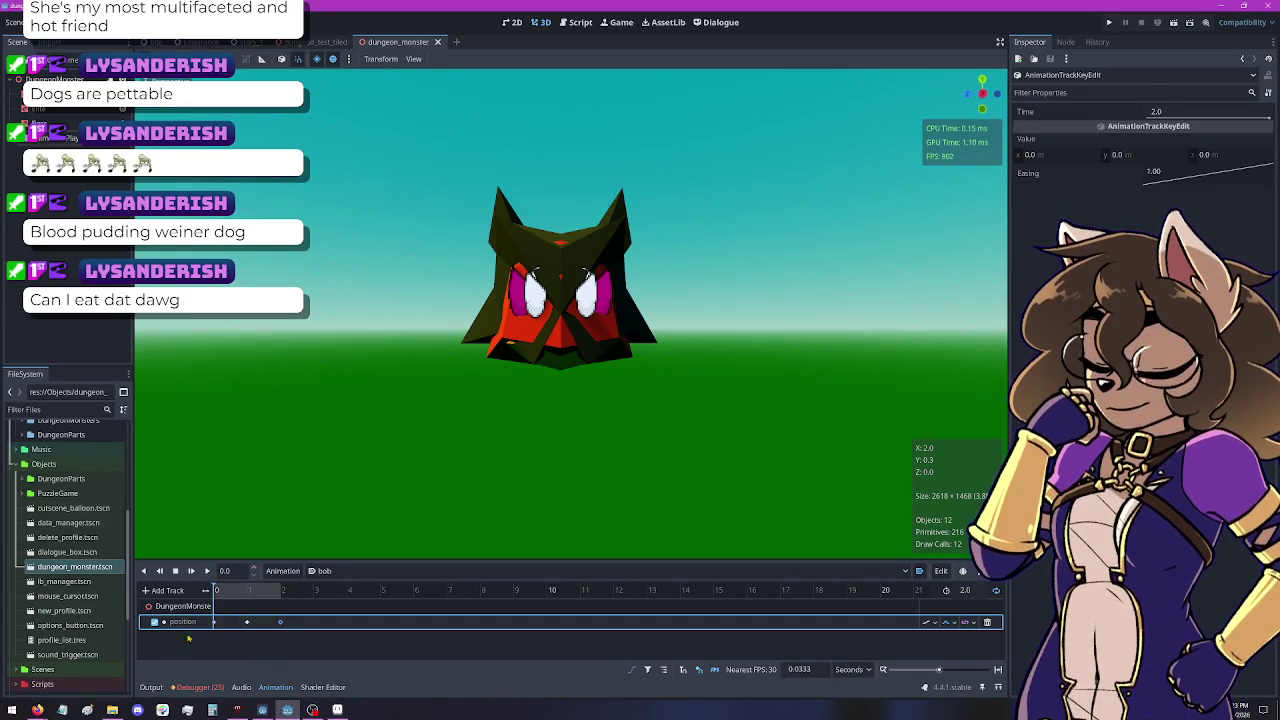
left_click(143, 626)
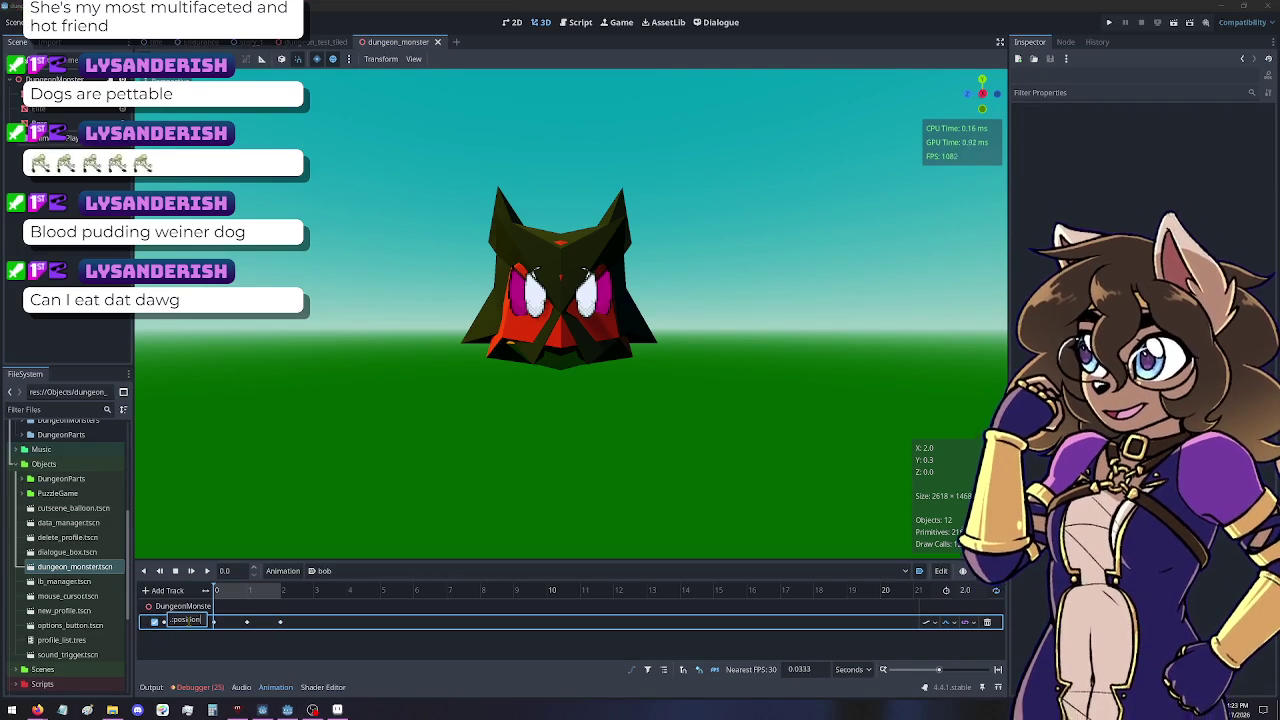
Change the track path to position:y and delete its three keyframes
double_click(168, 622)
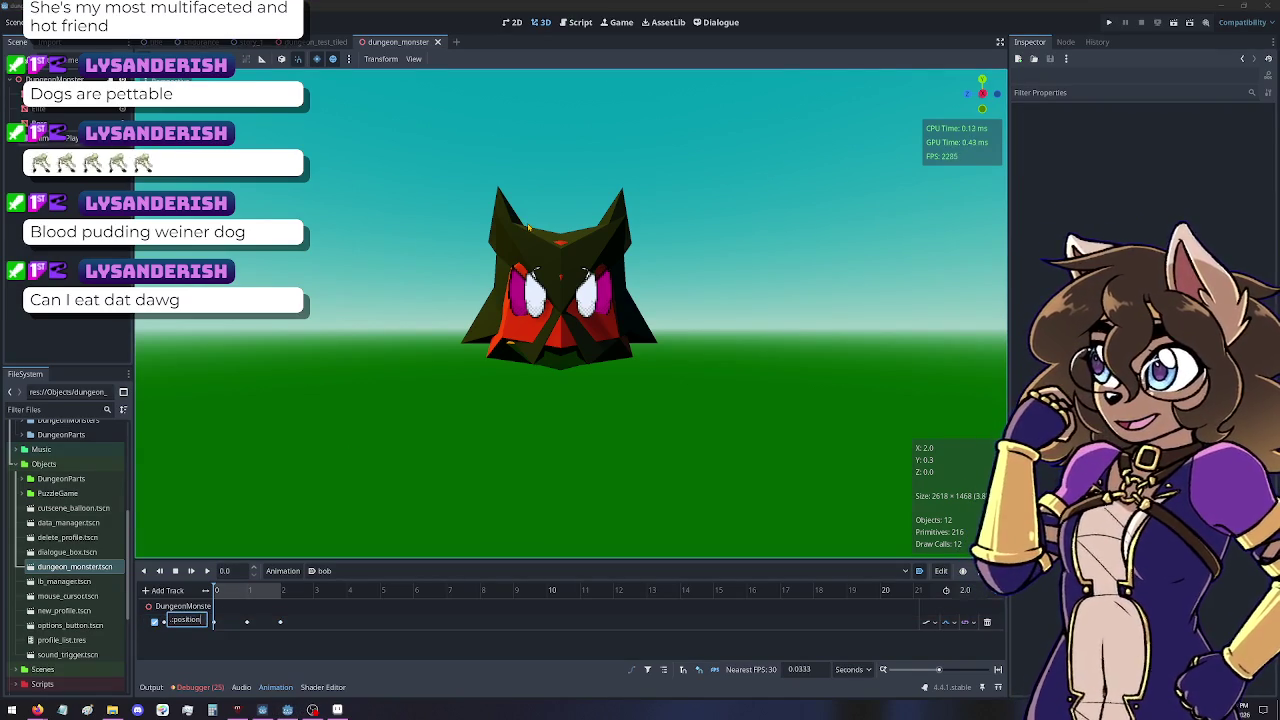
type(":y")
key("Return")
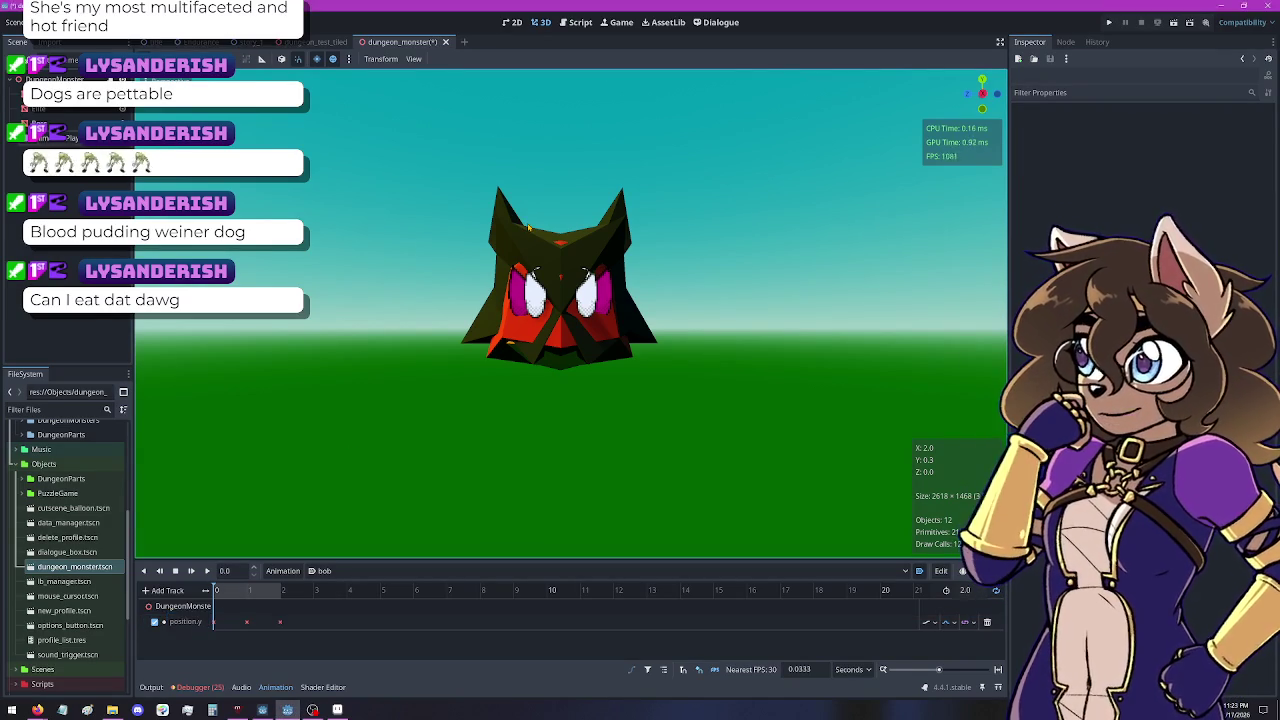
left_click(214, 622)
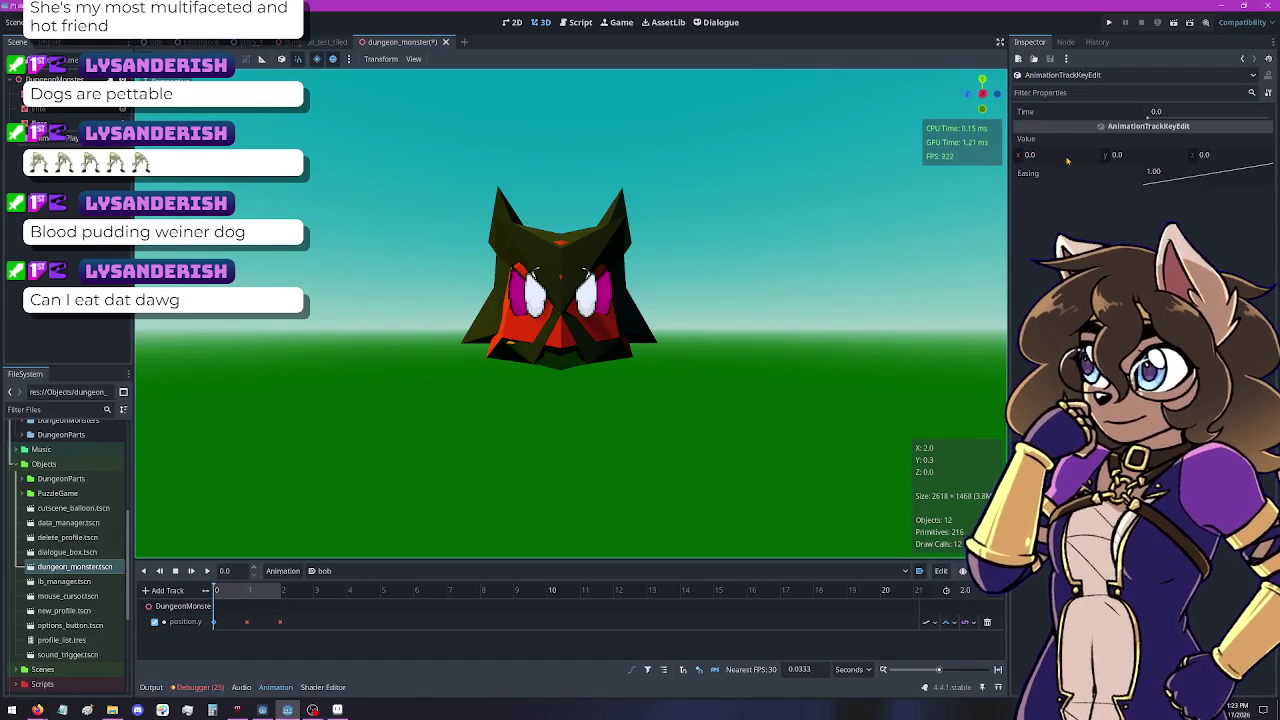
left_click_drag(310, 650, 200, 610)
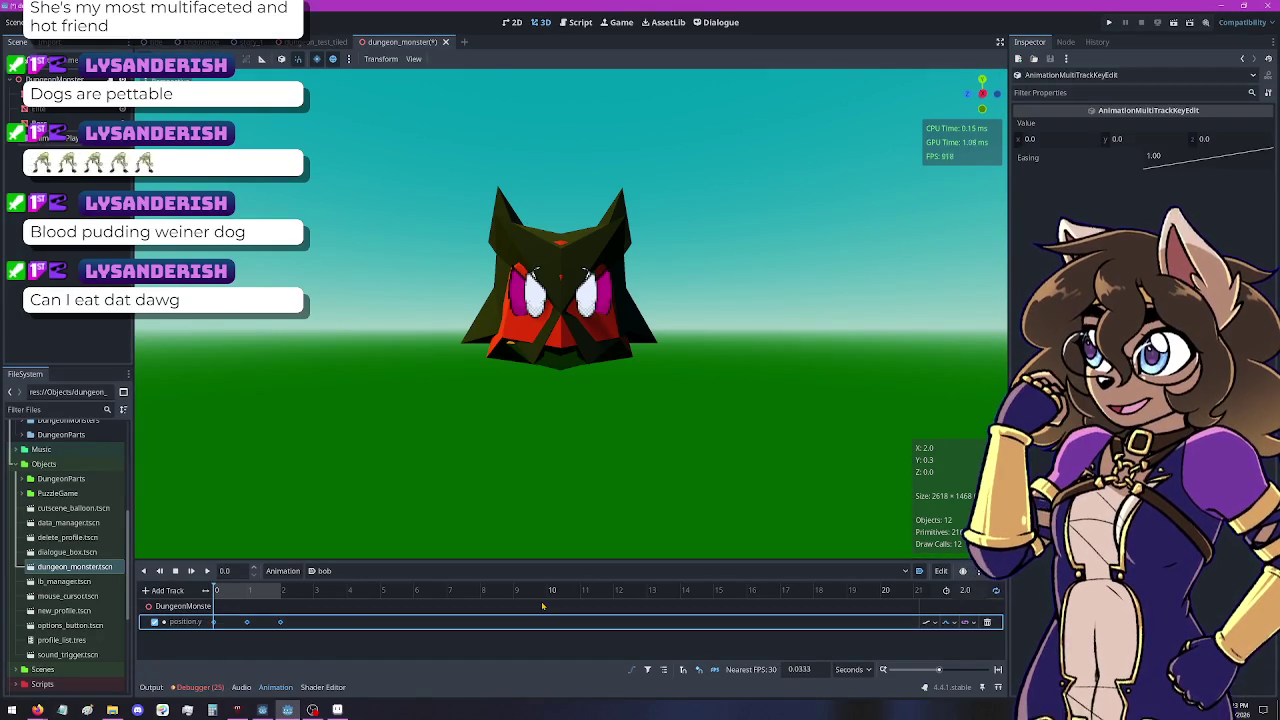
key("Delete")
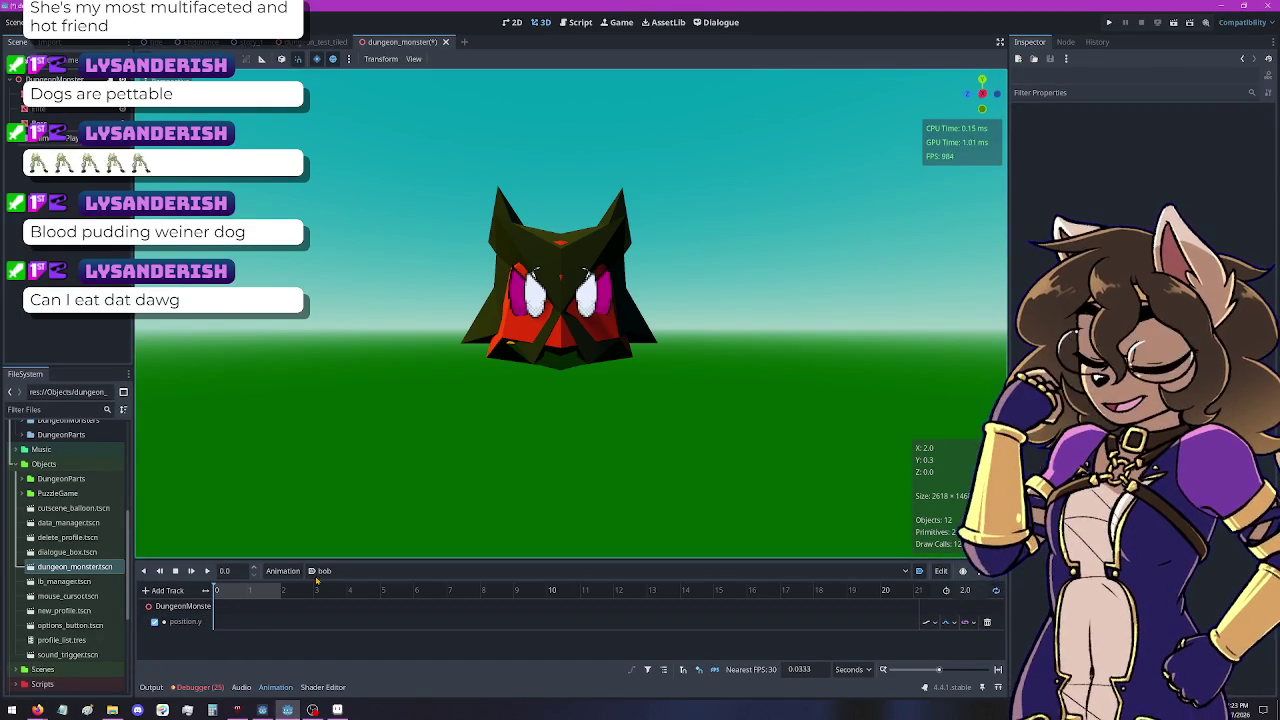
Insert several new keys along the position:y track from its key menu
right_click(225, 624)
left_click(250, 630)
right_click(241, 622)
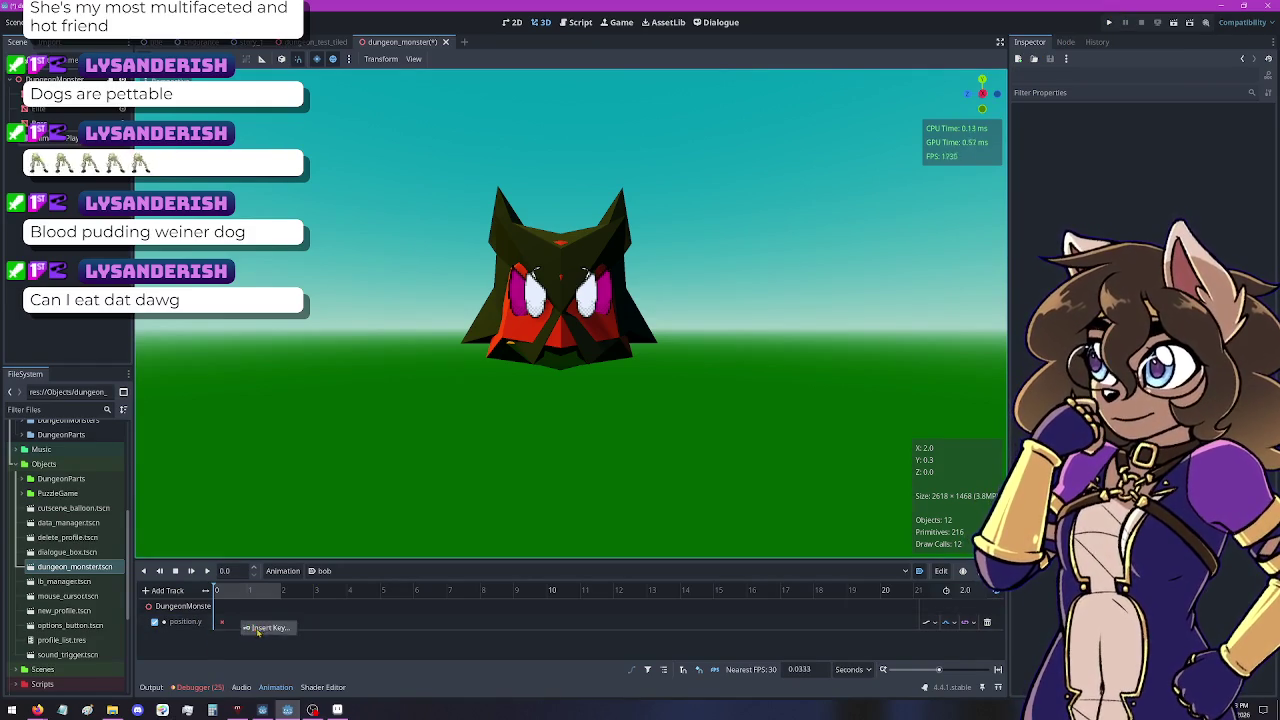
left_click(262, 628)
right_click(273, 622)
left_click(290, 624)
left_click(222, 623)
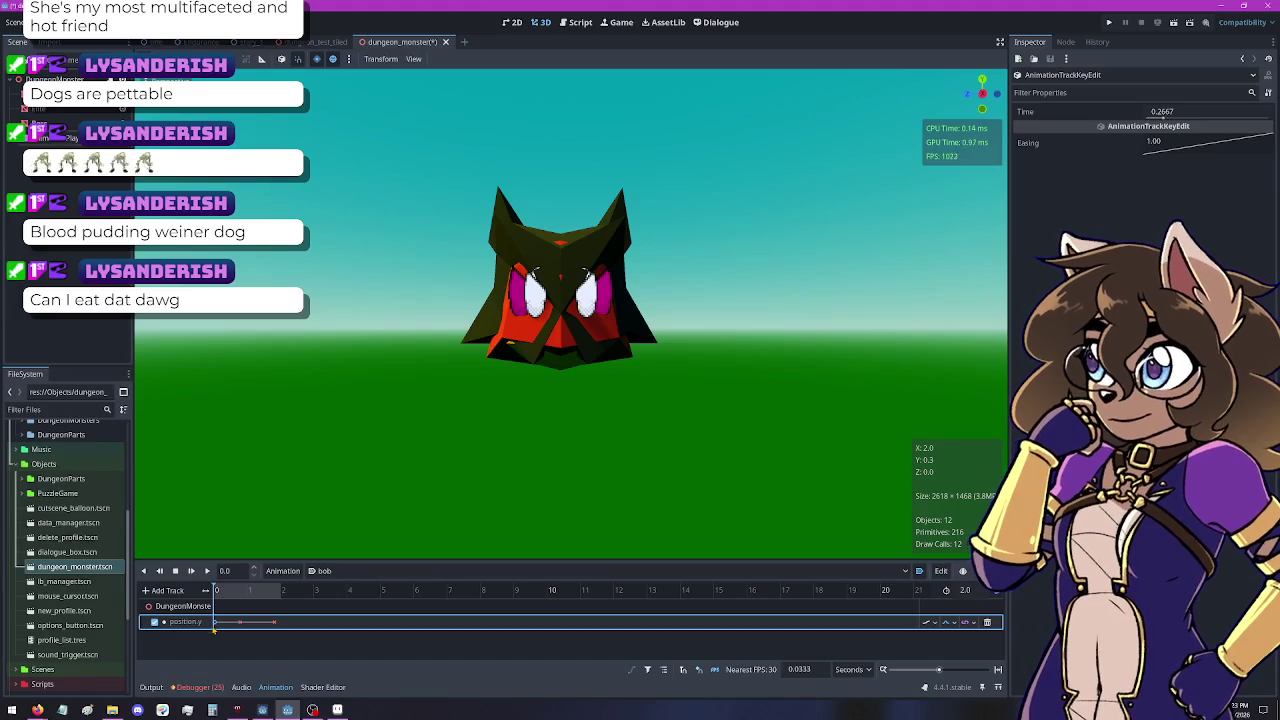
Duplicate the key near the track's start and box-select all keys on the track
left_click(213, 624)
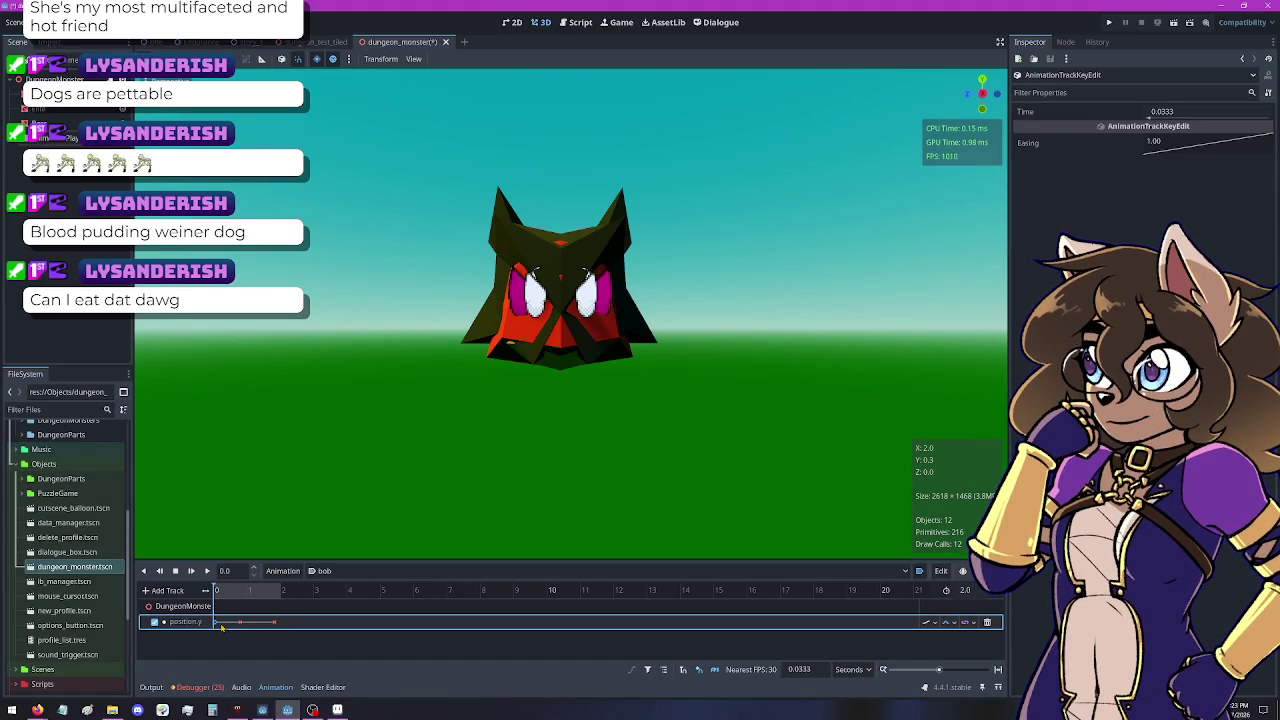
right_click(222, 626)
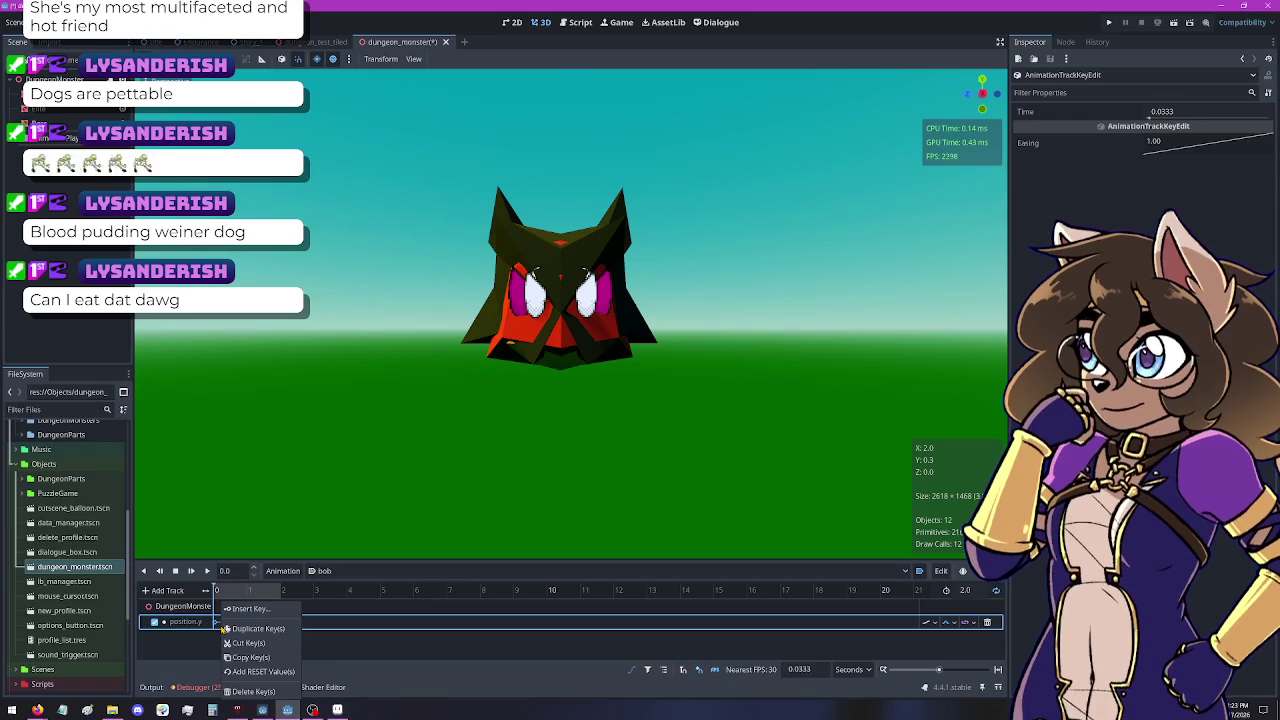
left_click(224, 628)
mouse_move(305, 632)
left_mouse_down()
mouse_move(145, 628)
mouse_move(155, 624)
left_mouse_up()
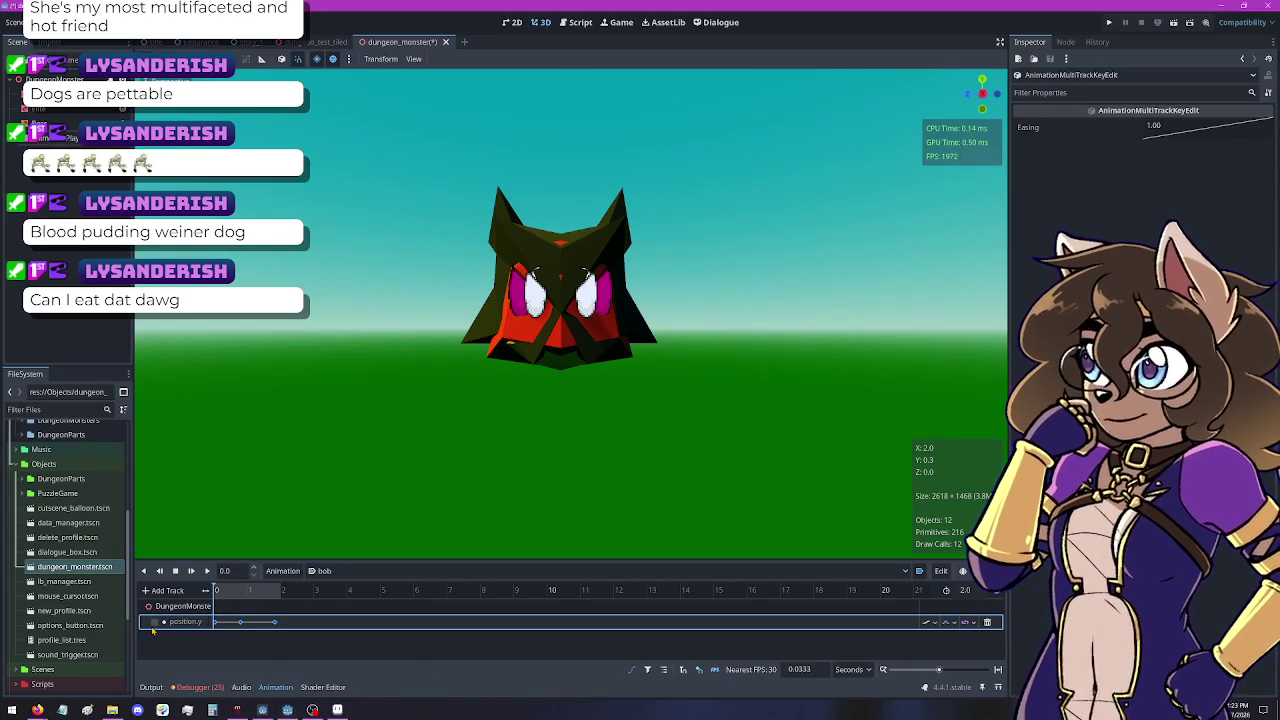
Select DungeonMonster, then AnimationPlayer in the Scene tree, and switch to Firefox from the taskbar
left_click(50, 79)
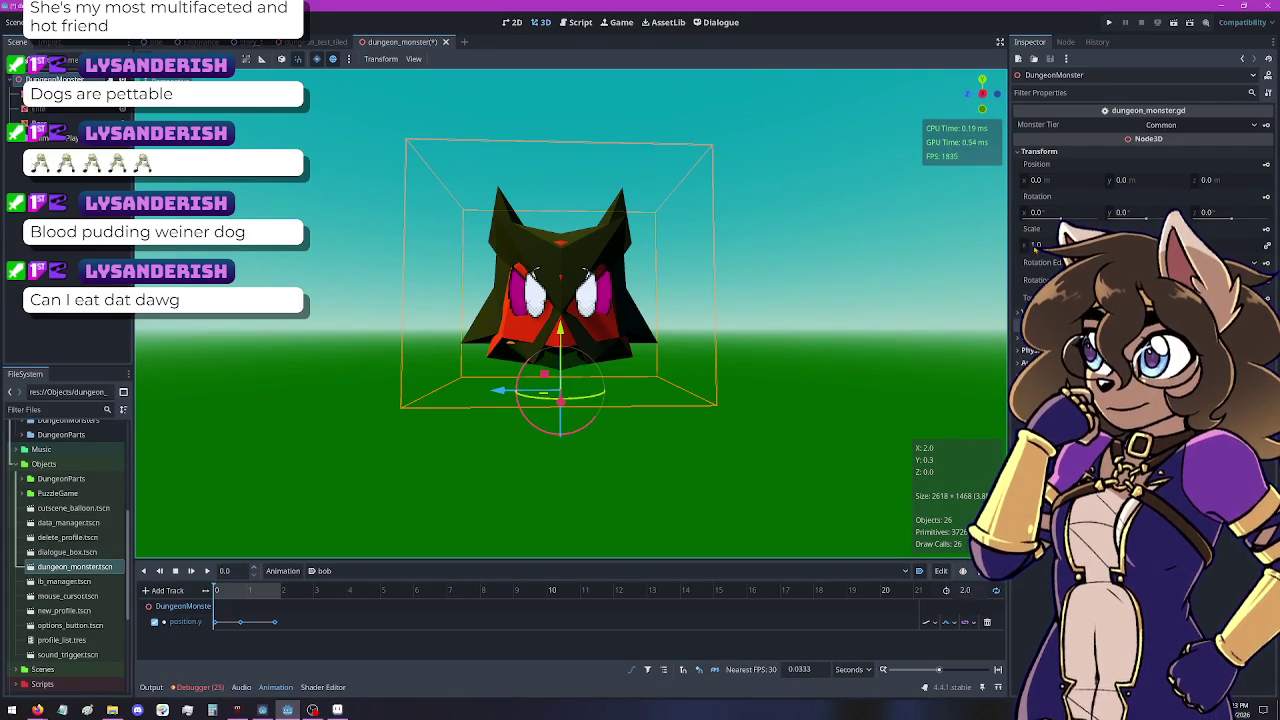
left_click(50, 137)
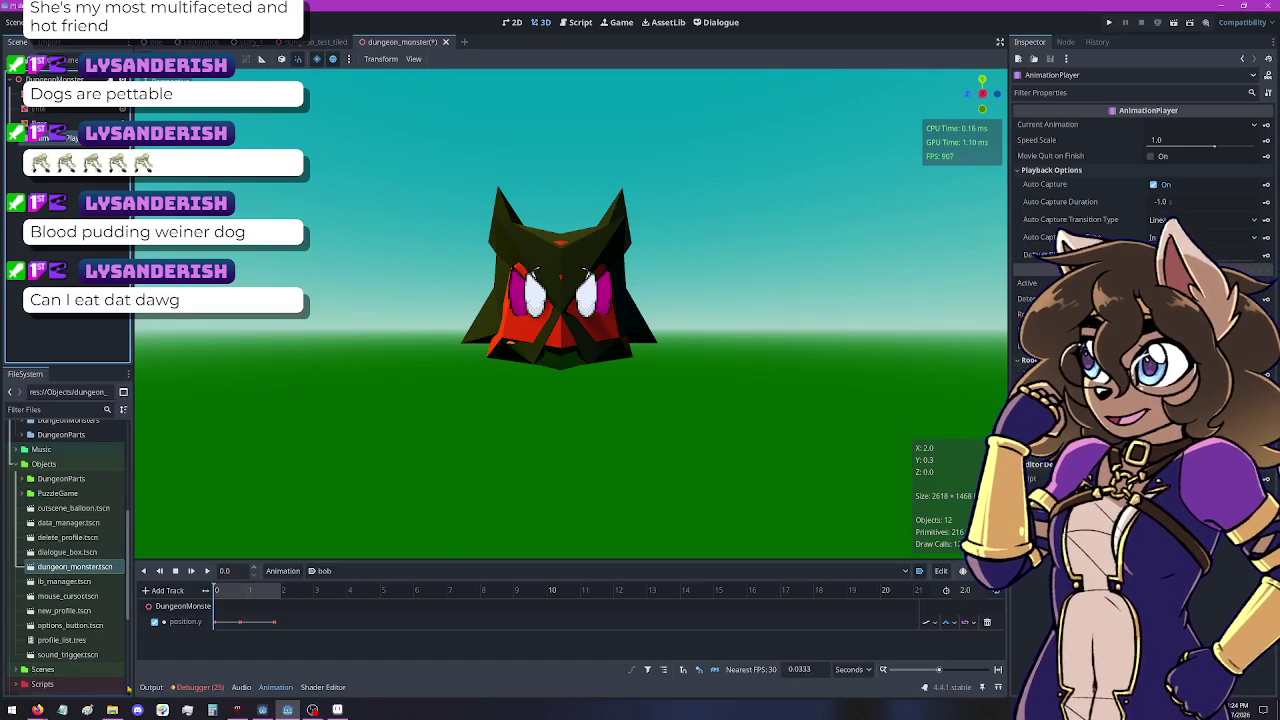
left_click(37, 709)
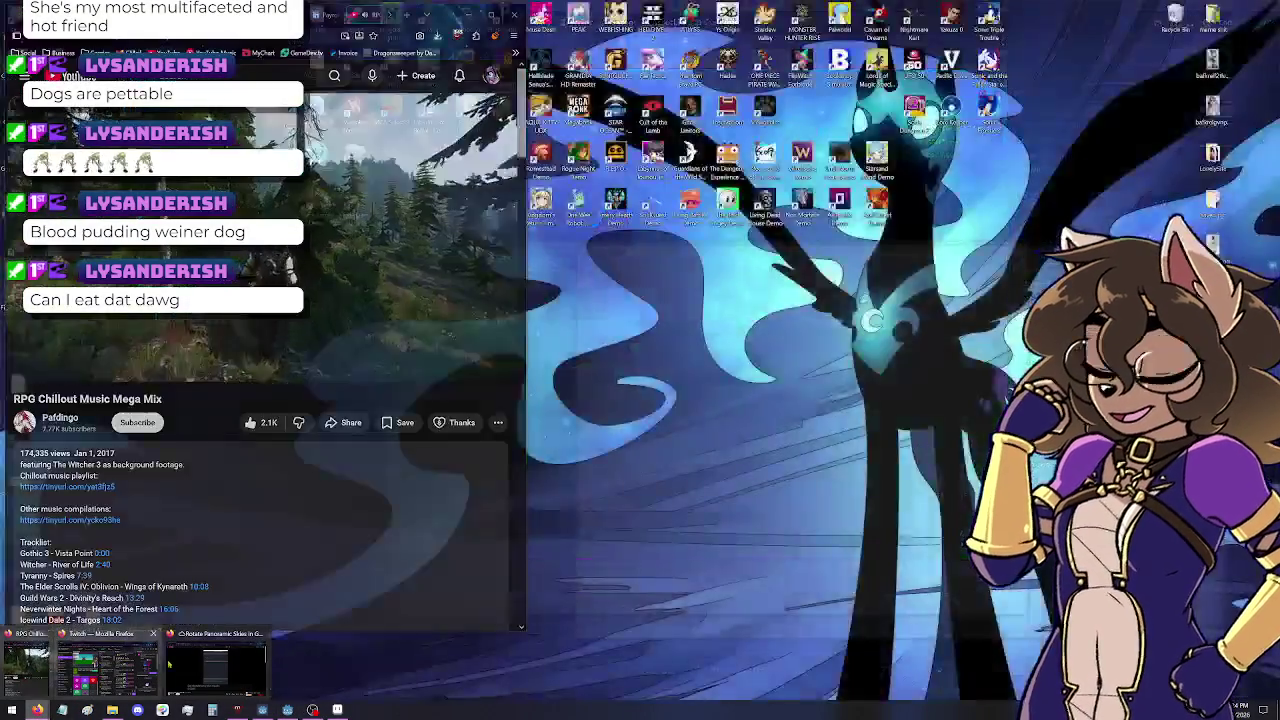
Search the web for 'godot animation multiple' from the Firefox address bar
left_click(215, 665)
key("ctrl+l")
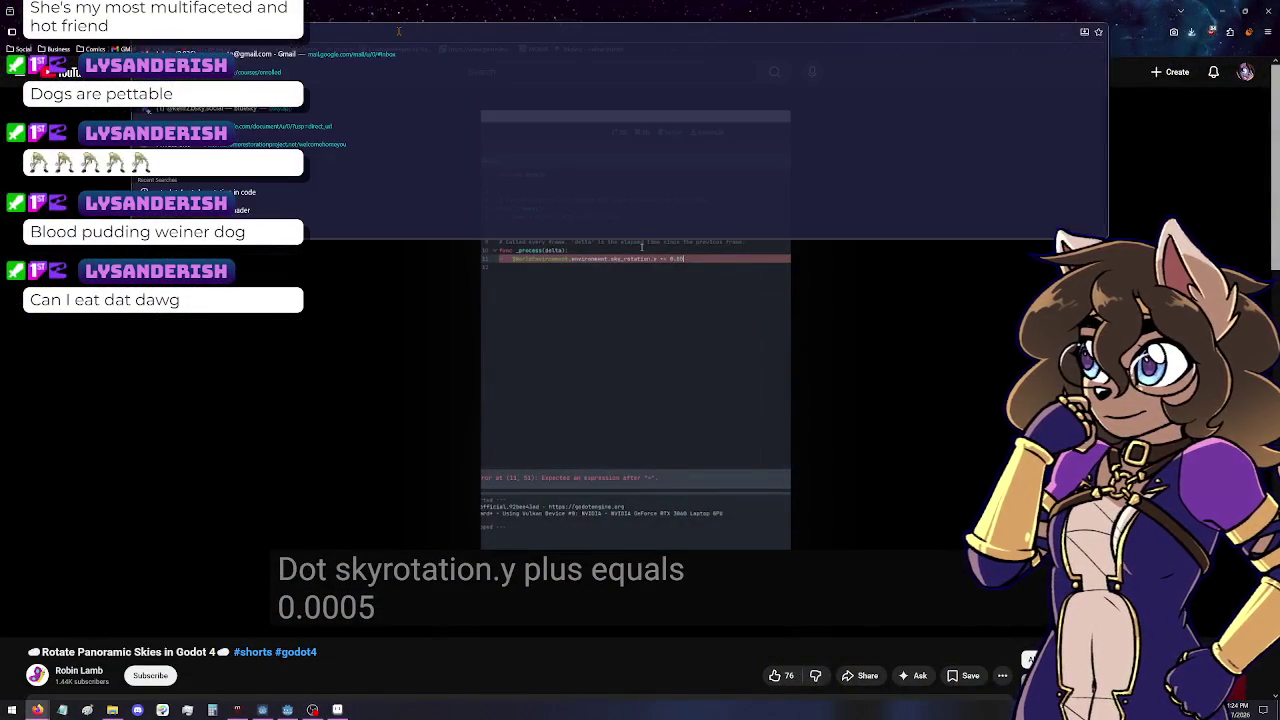
type("godot animation")
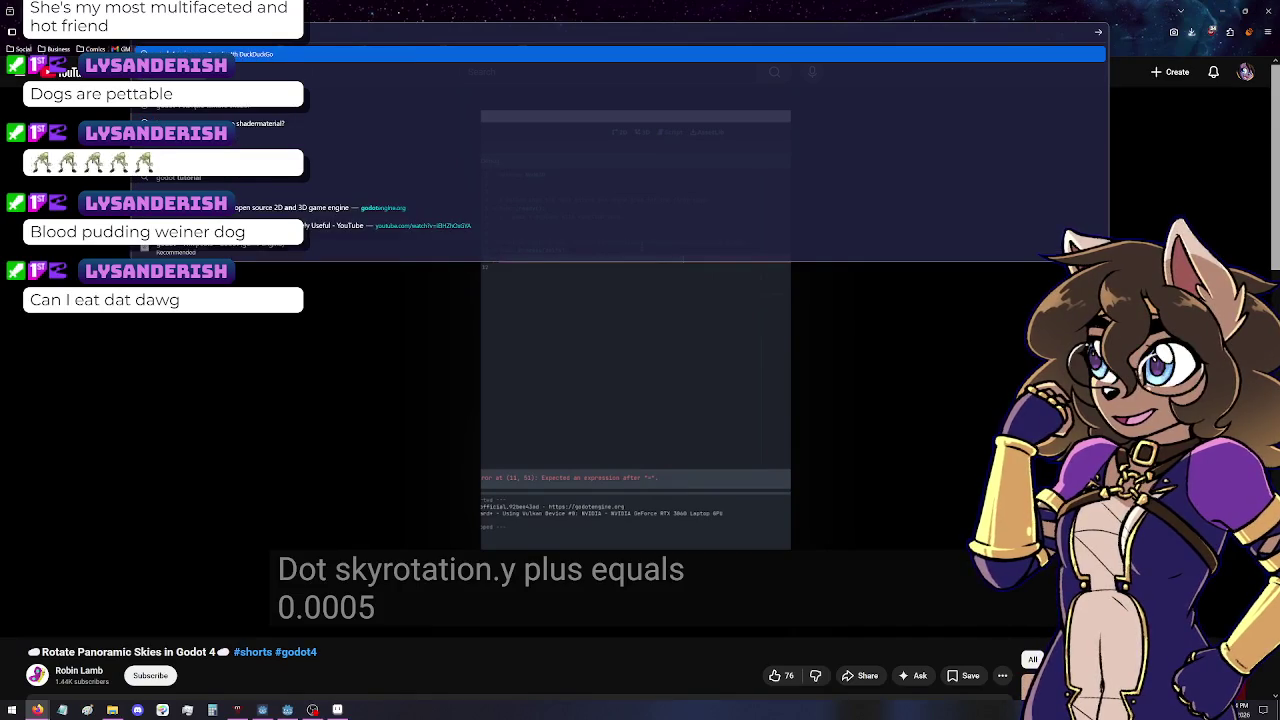
type(" multiple")
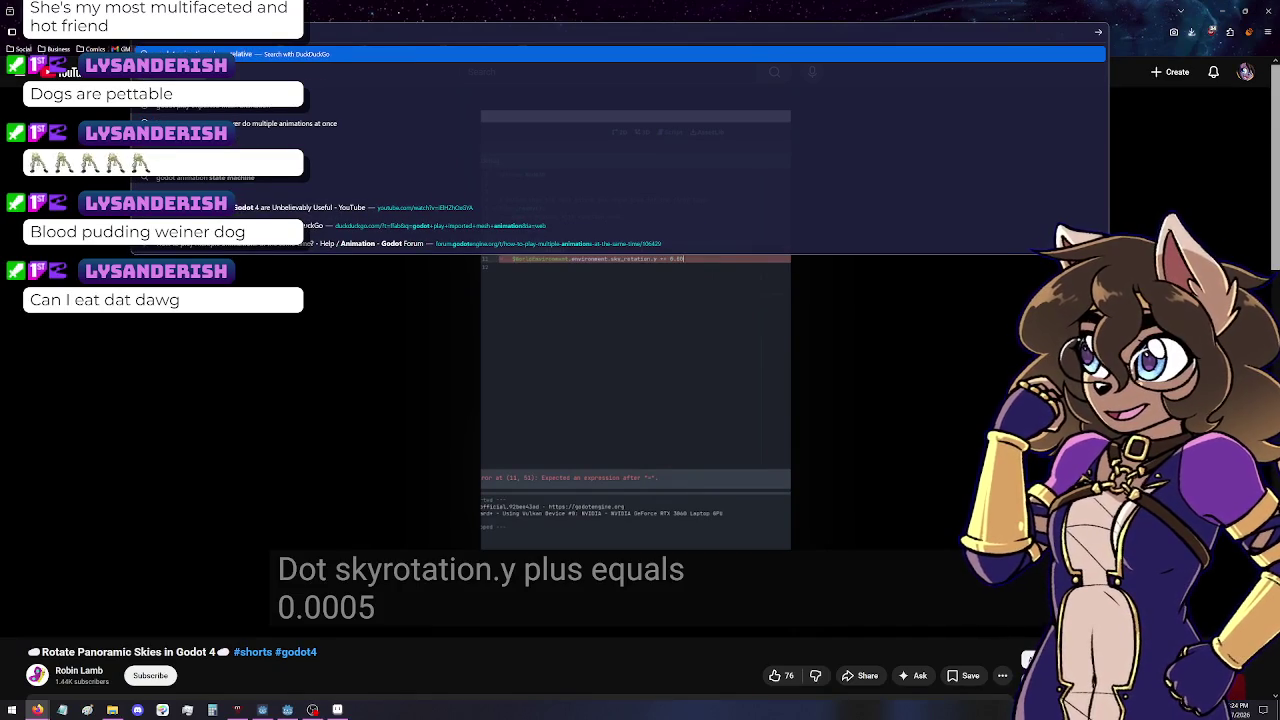
key("Return")
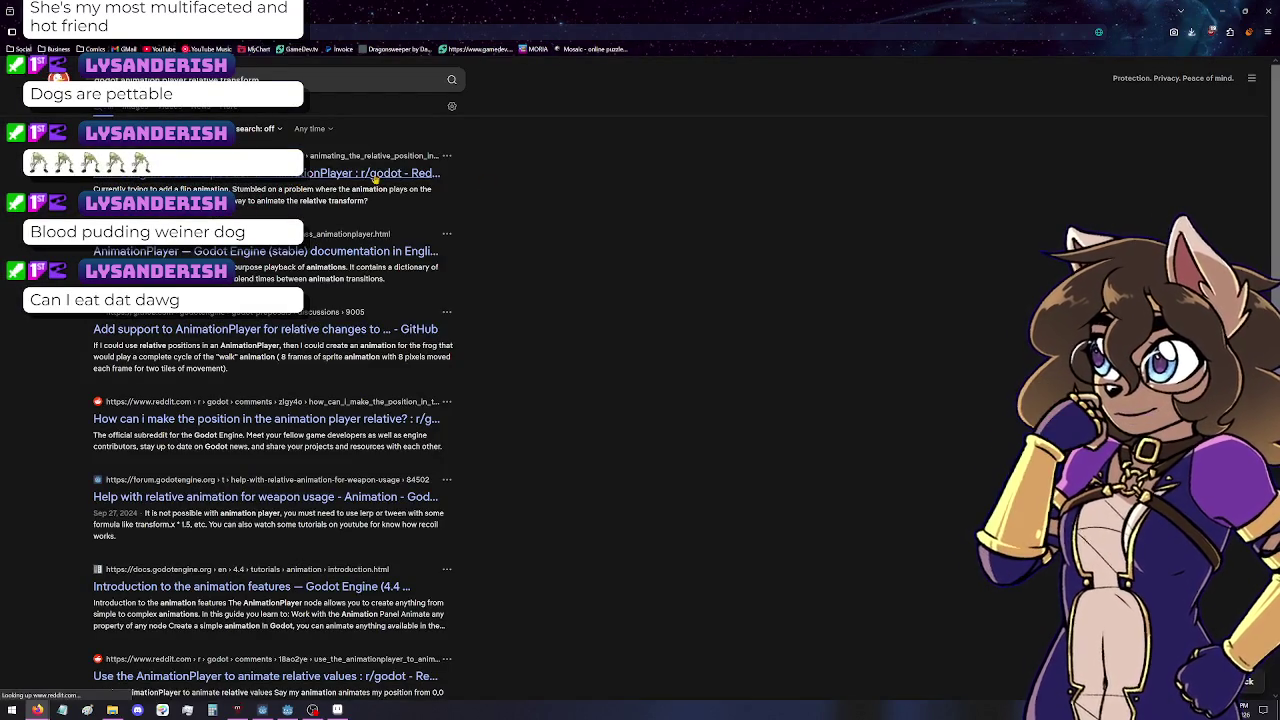
Open the Reddit thread on animating relative position, and load Google Sheets from the Business bookmarks
left_click(295, 180)
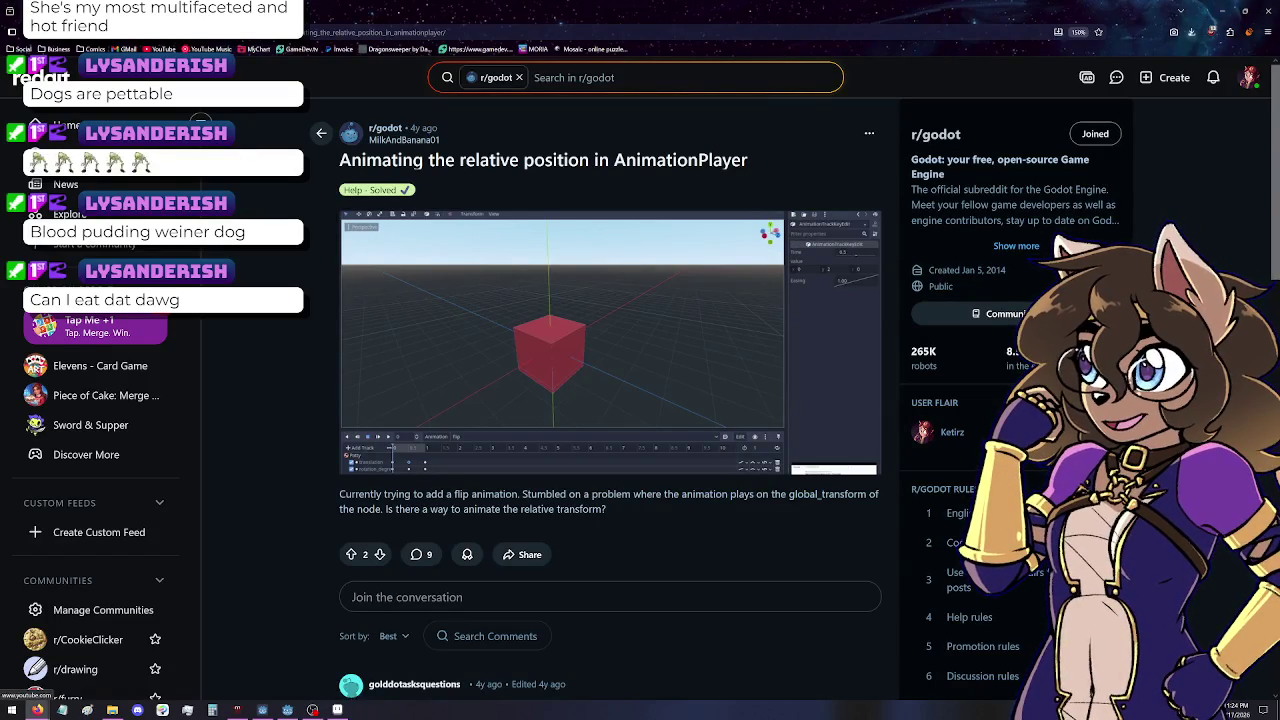
key("ctrl+t")
left_click(52, 48)
mouse_move(100, 115)
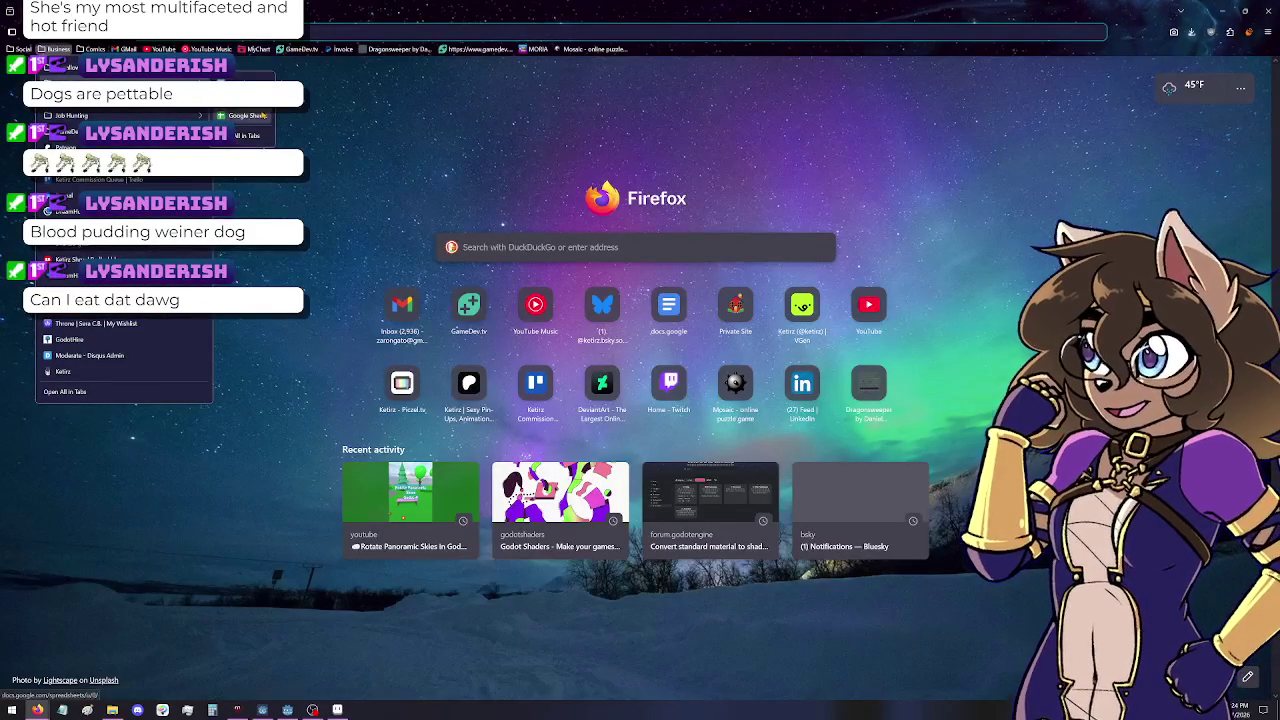
left_click(240, 115)
key("ctrl+w")
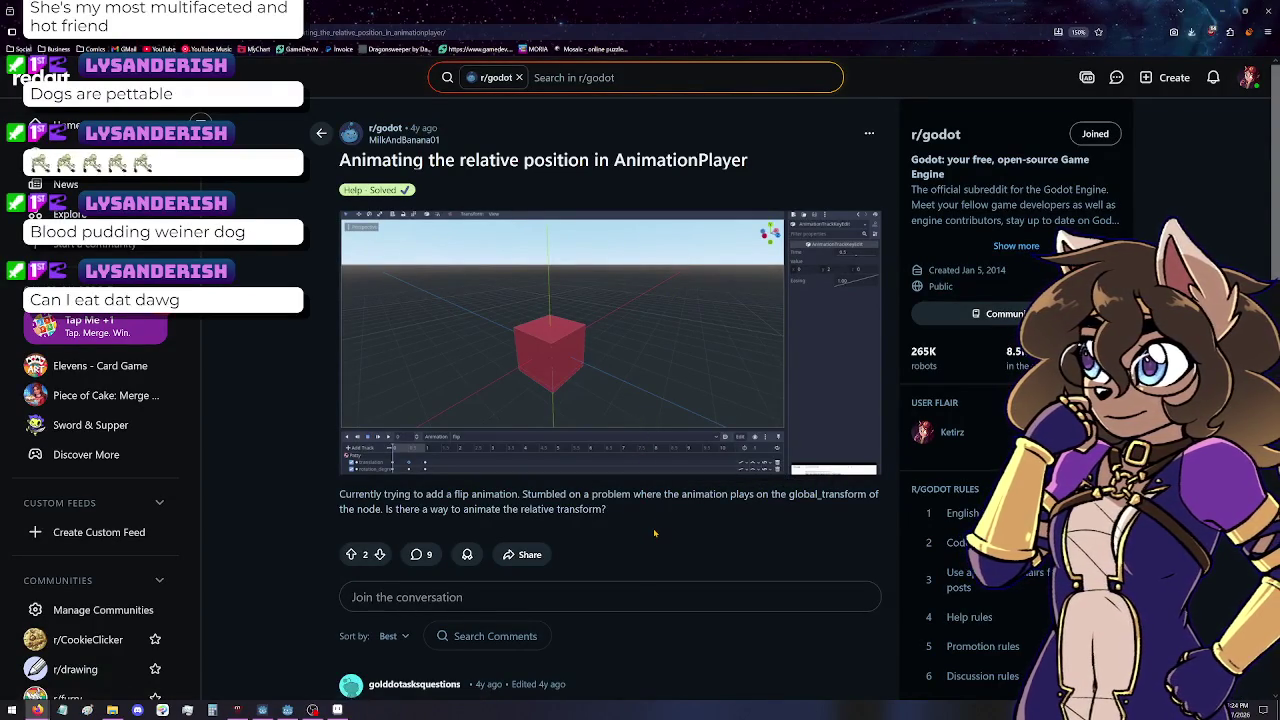
Read through all the thread's comments, then switch to the Google Sheets tab
scroll(655, 533, "down", 1)
scroll(655, 533, "down", 1)
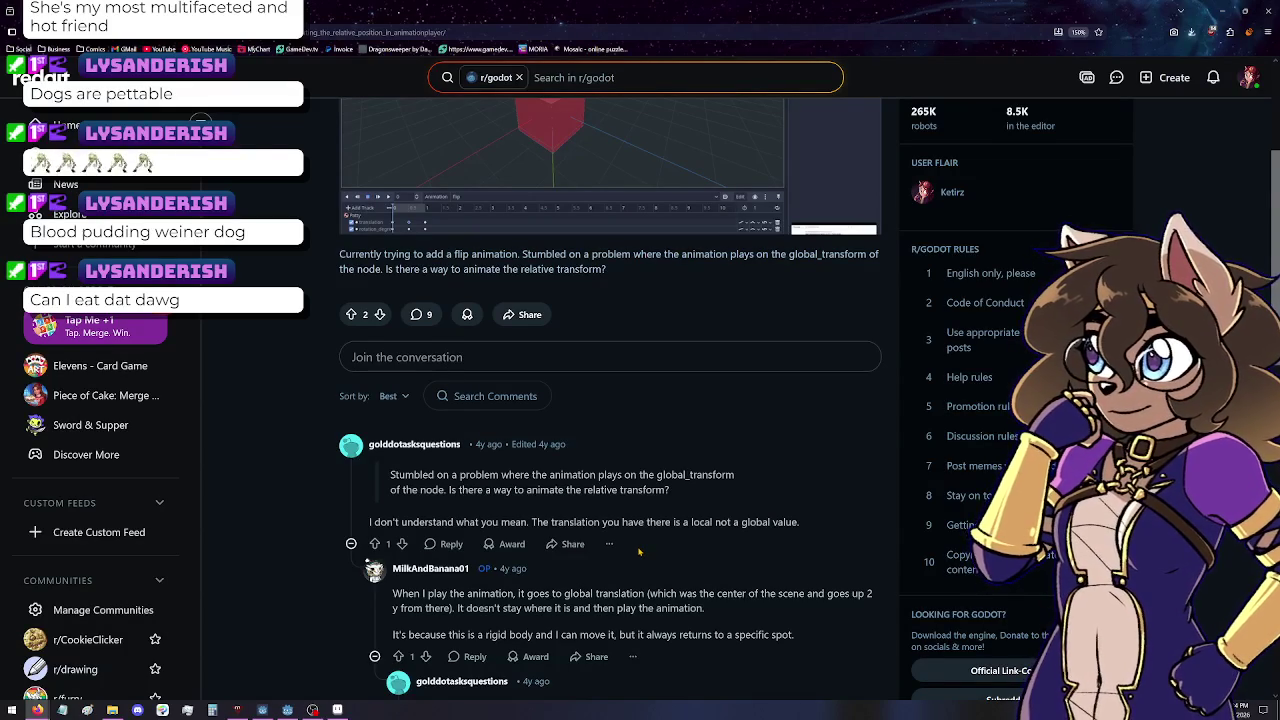
scroll(639, 551, "down", 1)
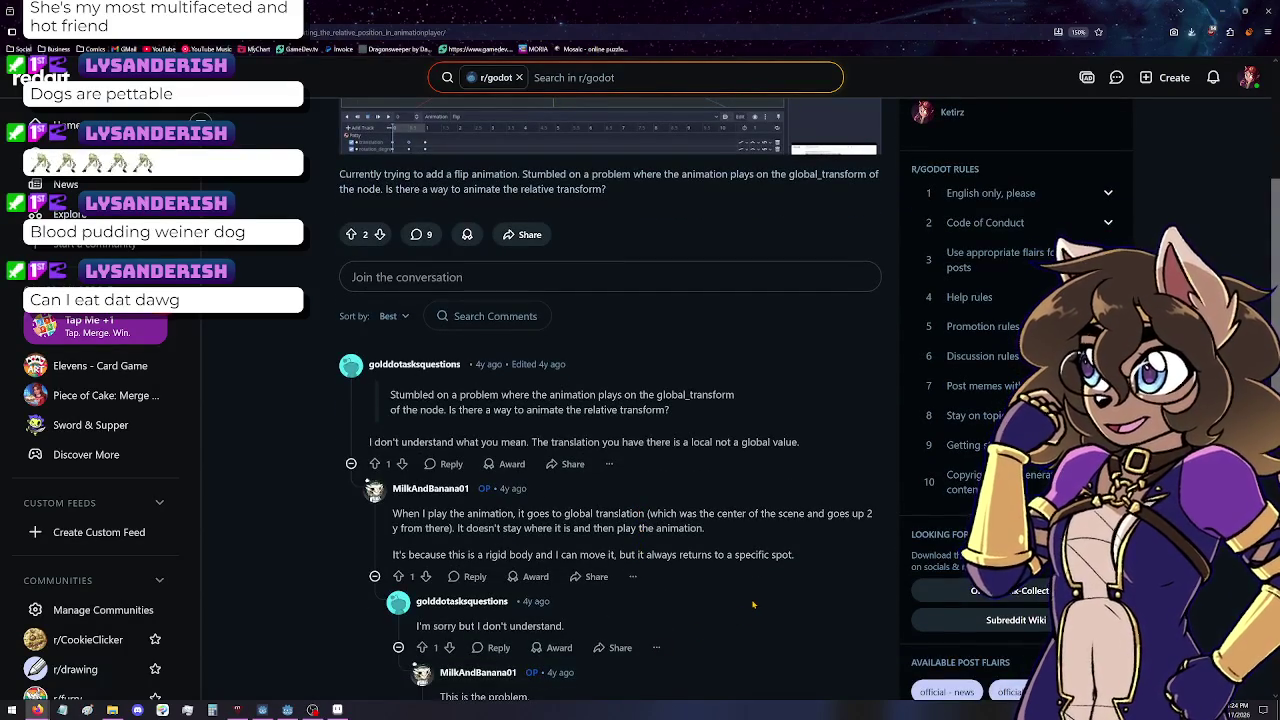
scroll(753, 604, "down", 4)
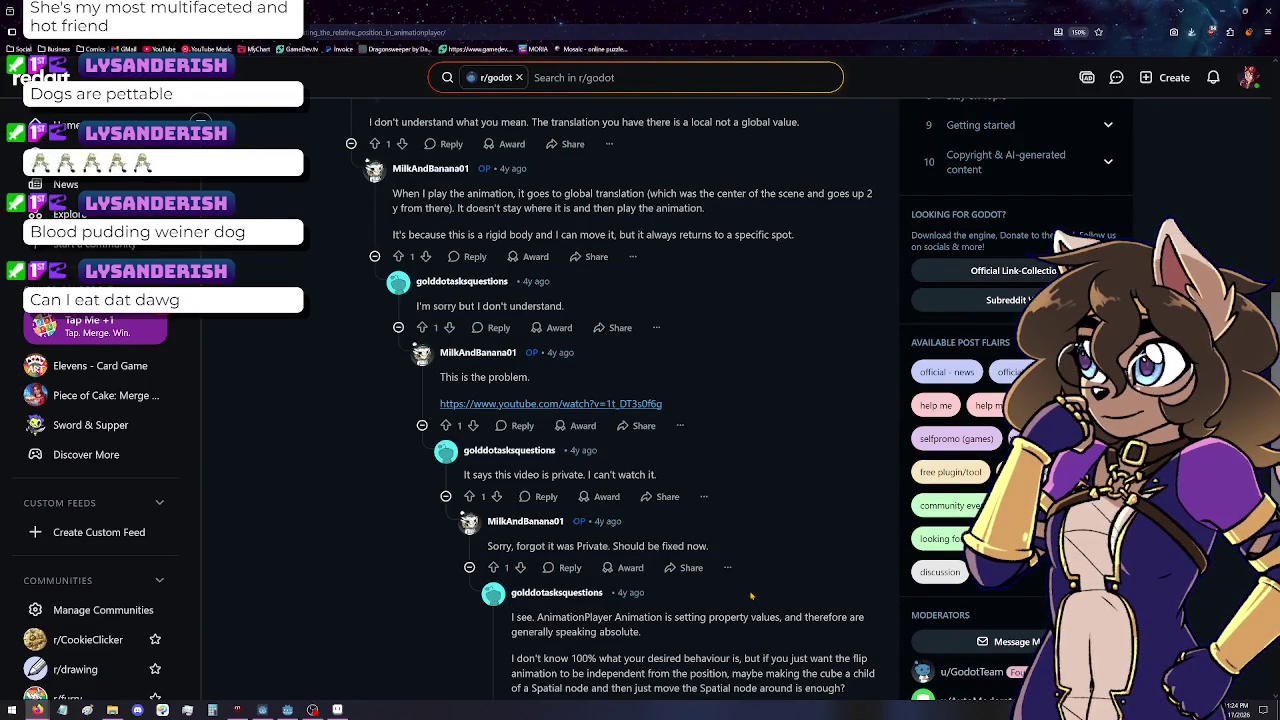
scroll(751, 596, "down", 2)
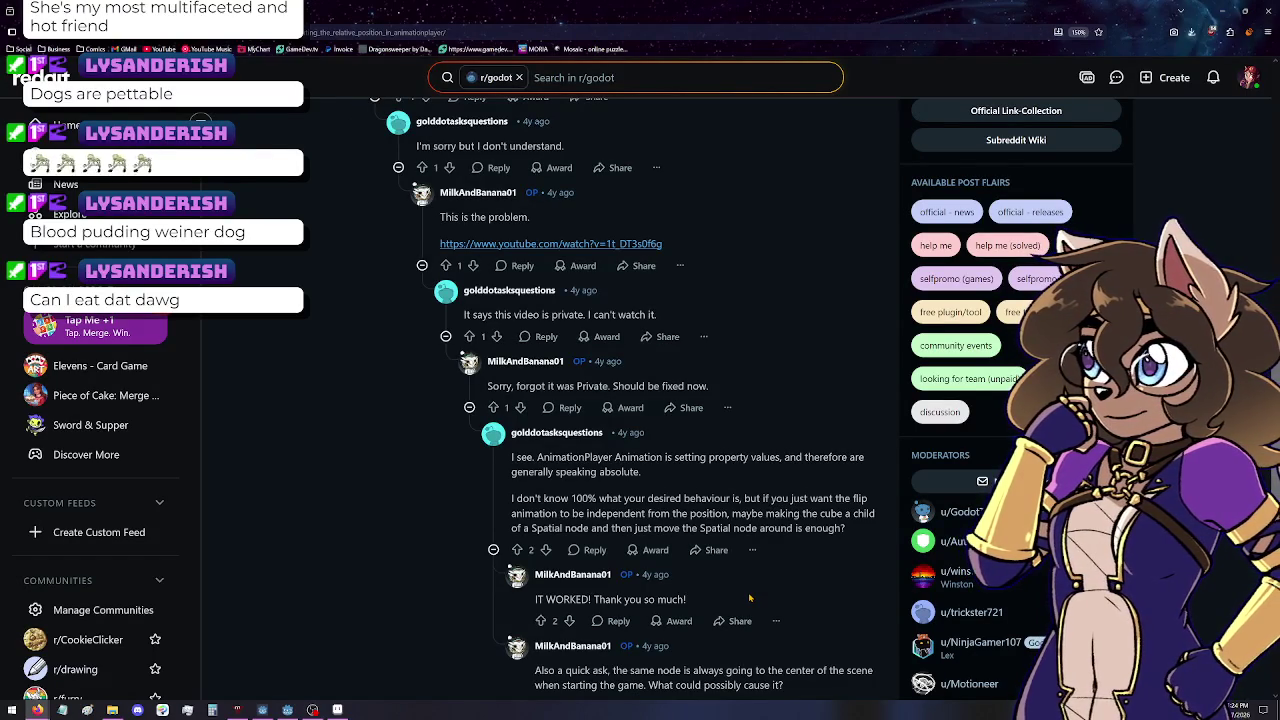
scroll(747, 599, "down", 4)
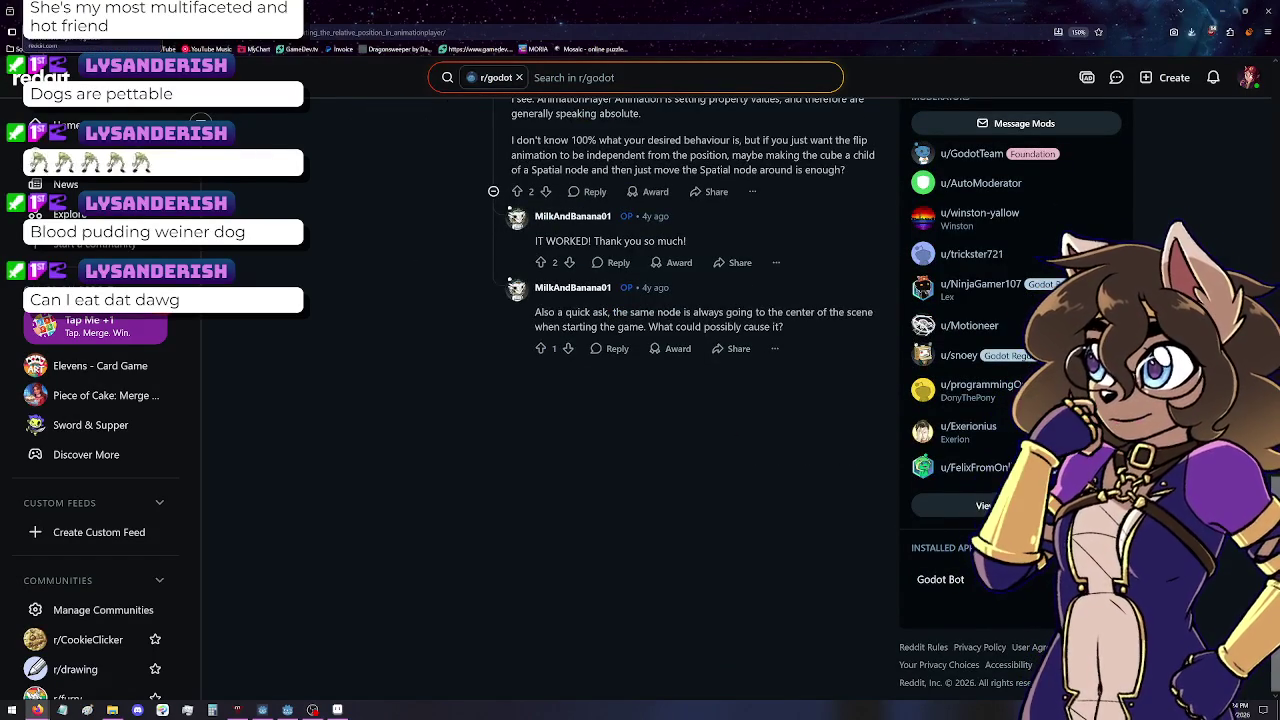
key("ctrl+Tab")
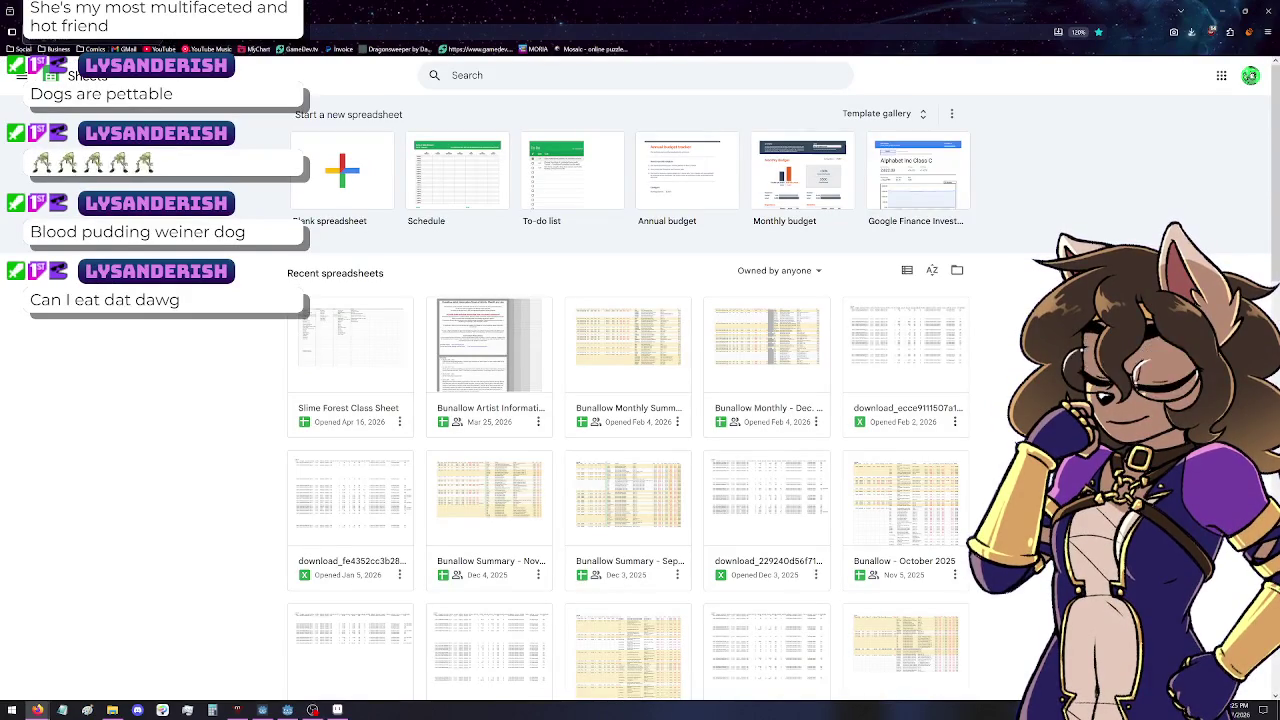
In Slime Forest Class Sheet, add Pupsicles and Cat Cakes???? below Gummy Guppies, then minimize the browser
left_click(290, 338)
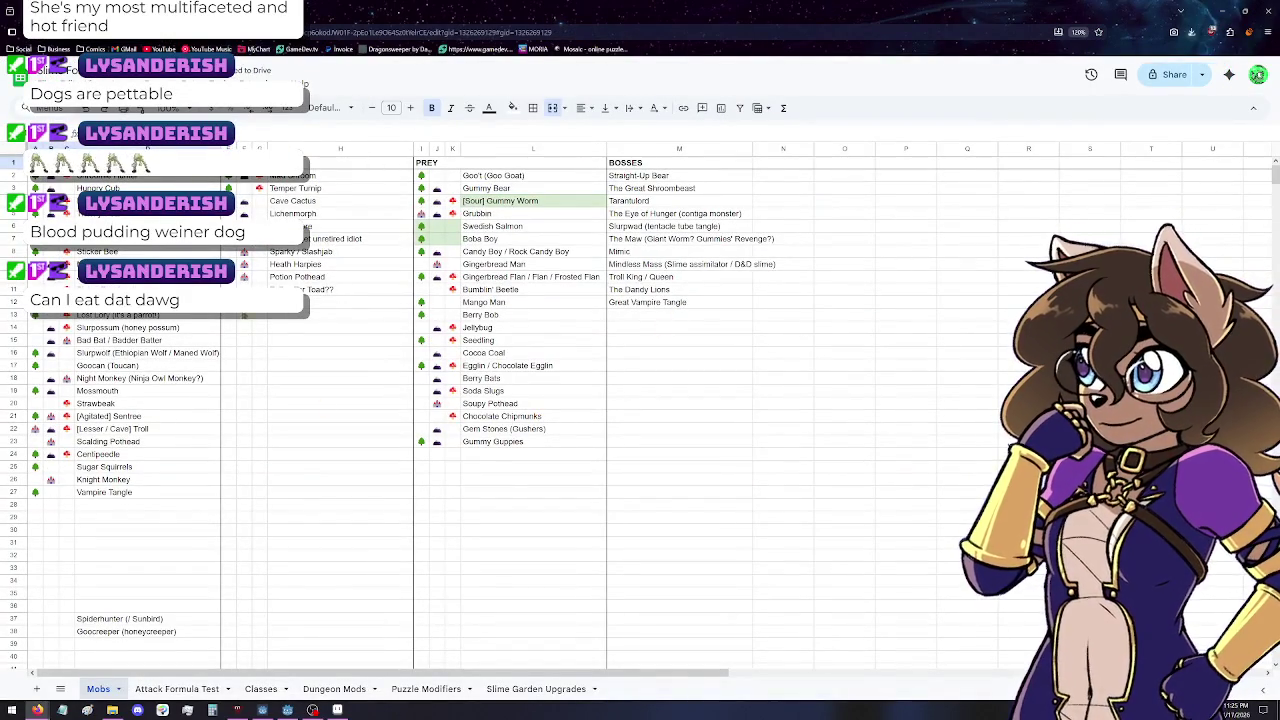
left_click(505, 457)
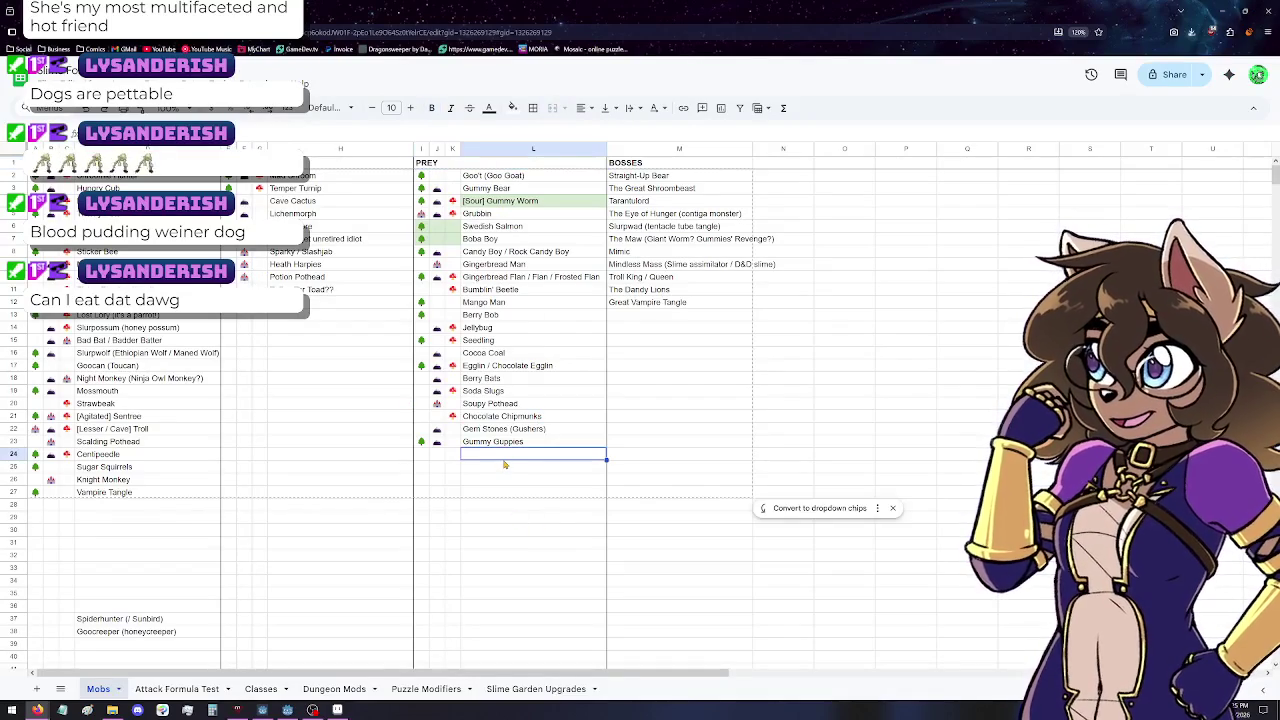
type("Pupsicl")
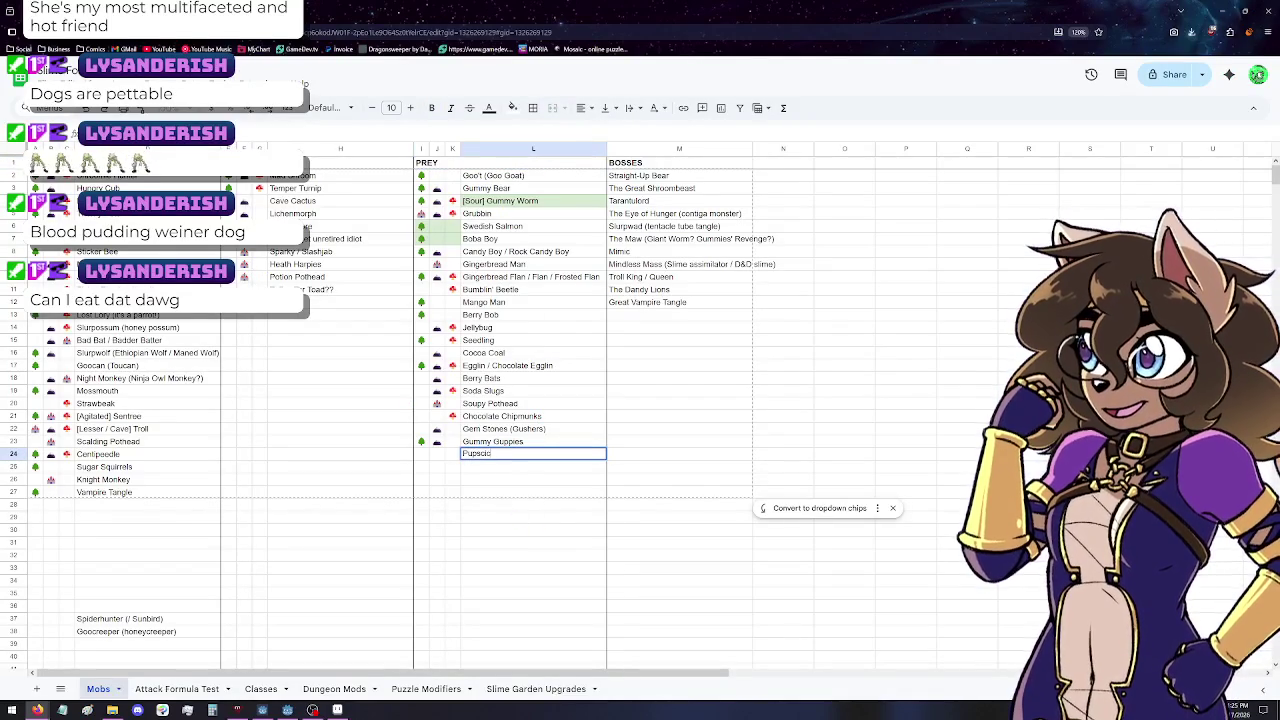
type("es")
key("Return")
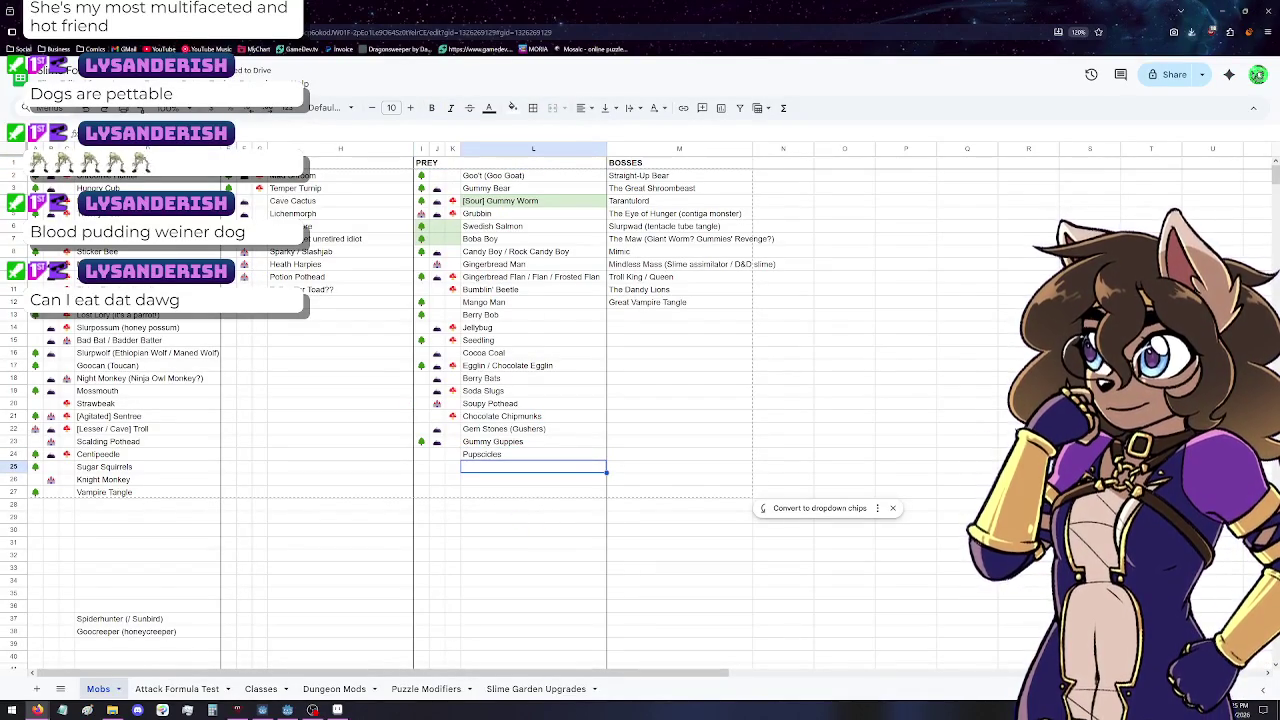
type("Cat Cakes????")
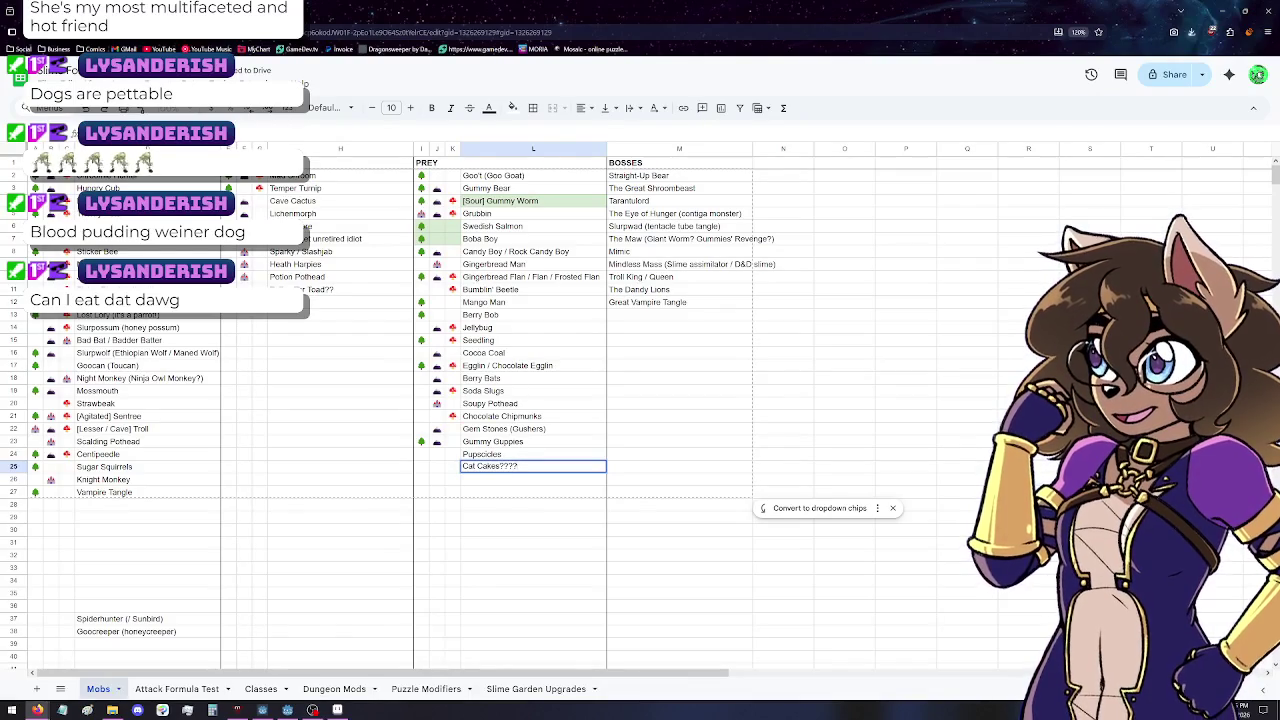
key("Return")
key("super+Down")
key("super+Down")
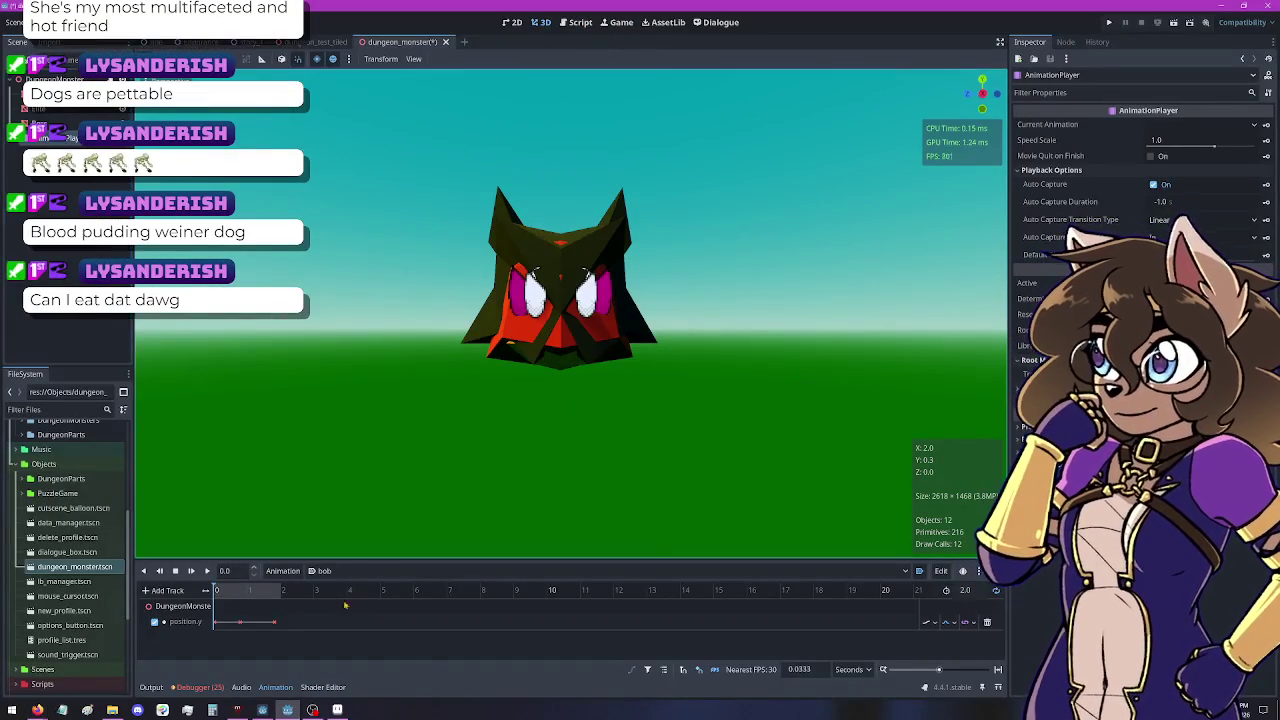
Delete the position.y track from the bob animation
left_click(212, 620)
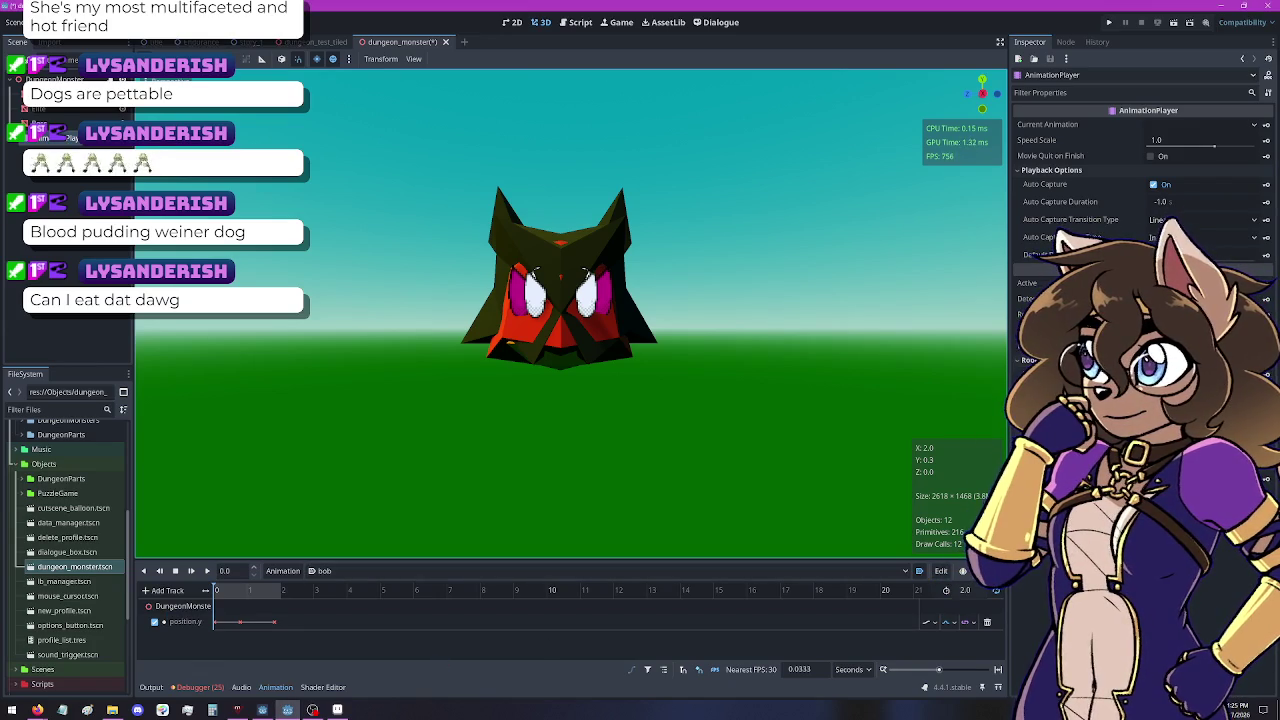
left_click(947, 578)
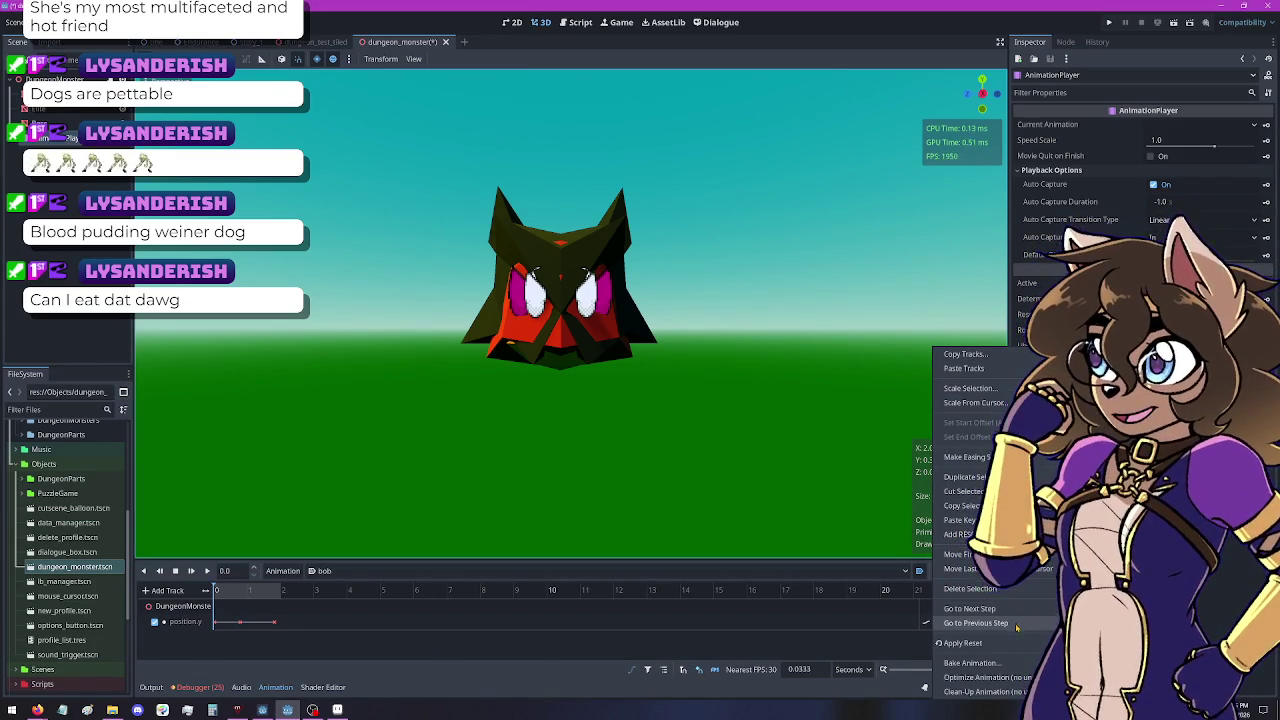
left_click(1018, 590)
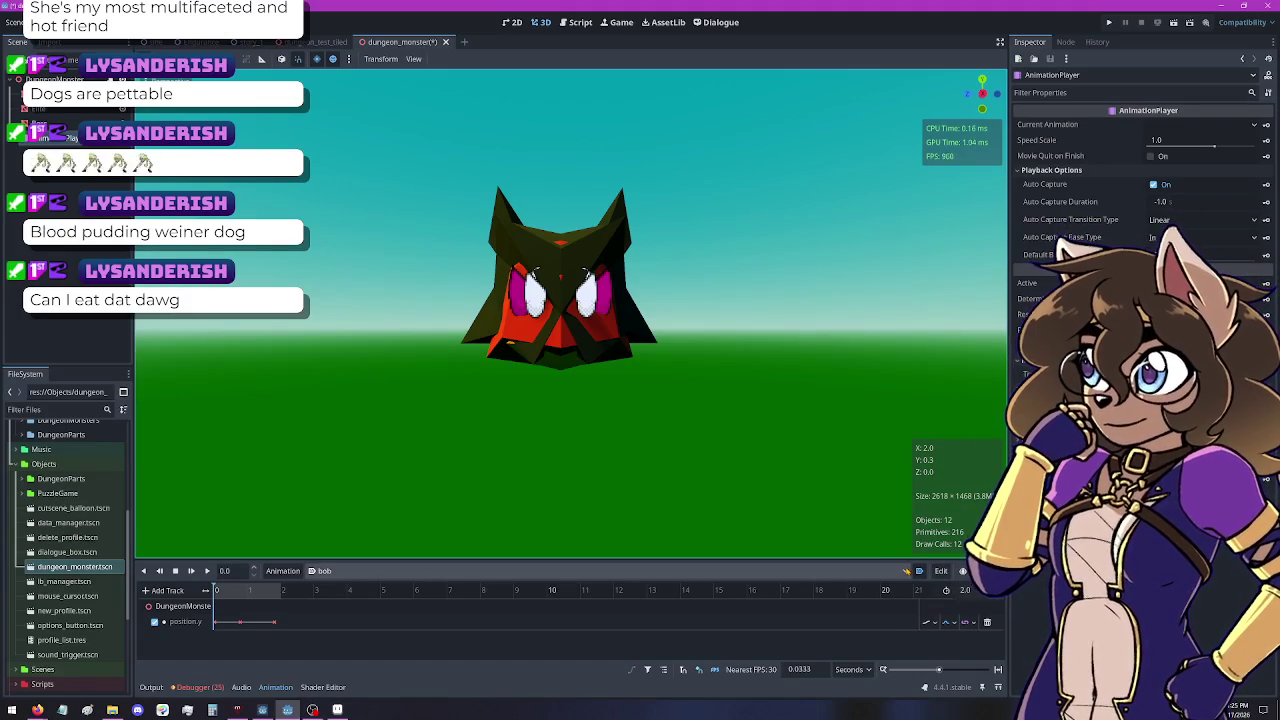
left_click(174, 625)
right_click(174, 626)
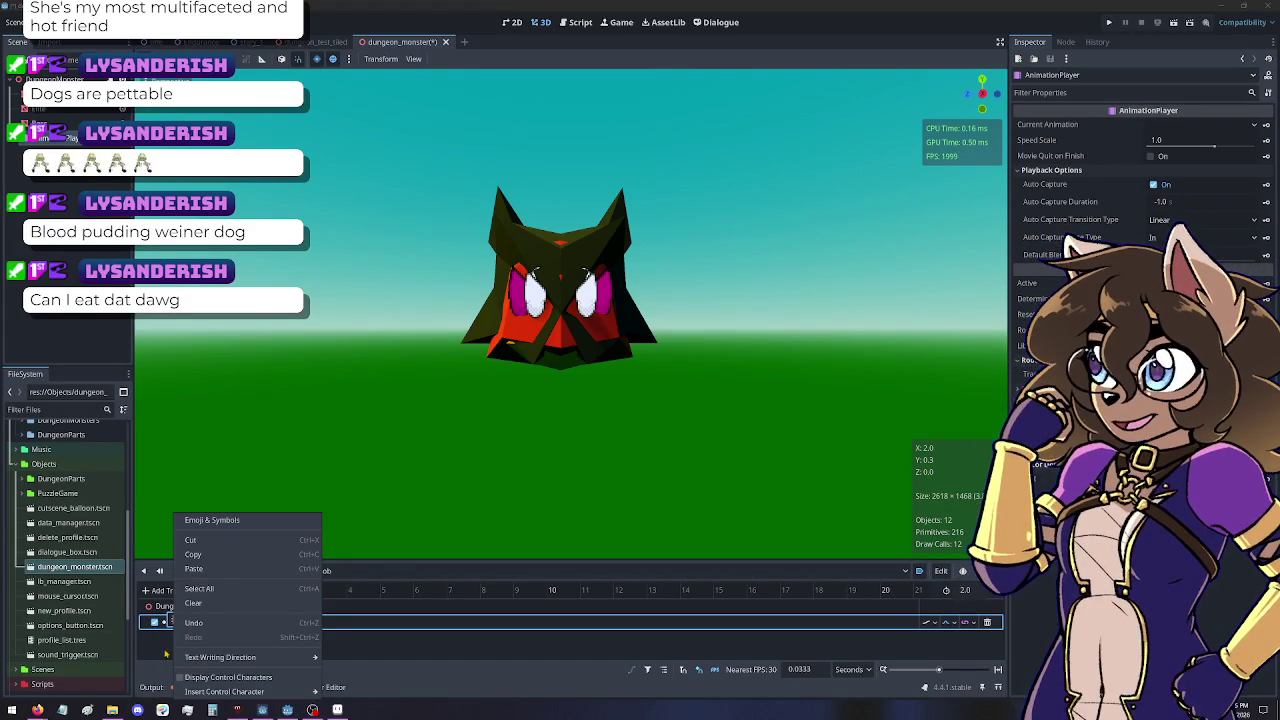
left_click(166, 654)
right_click(175, 627)
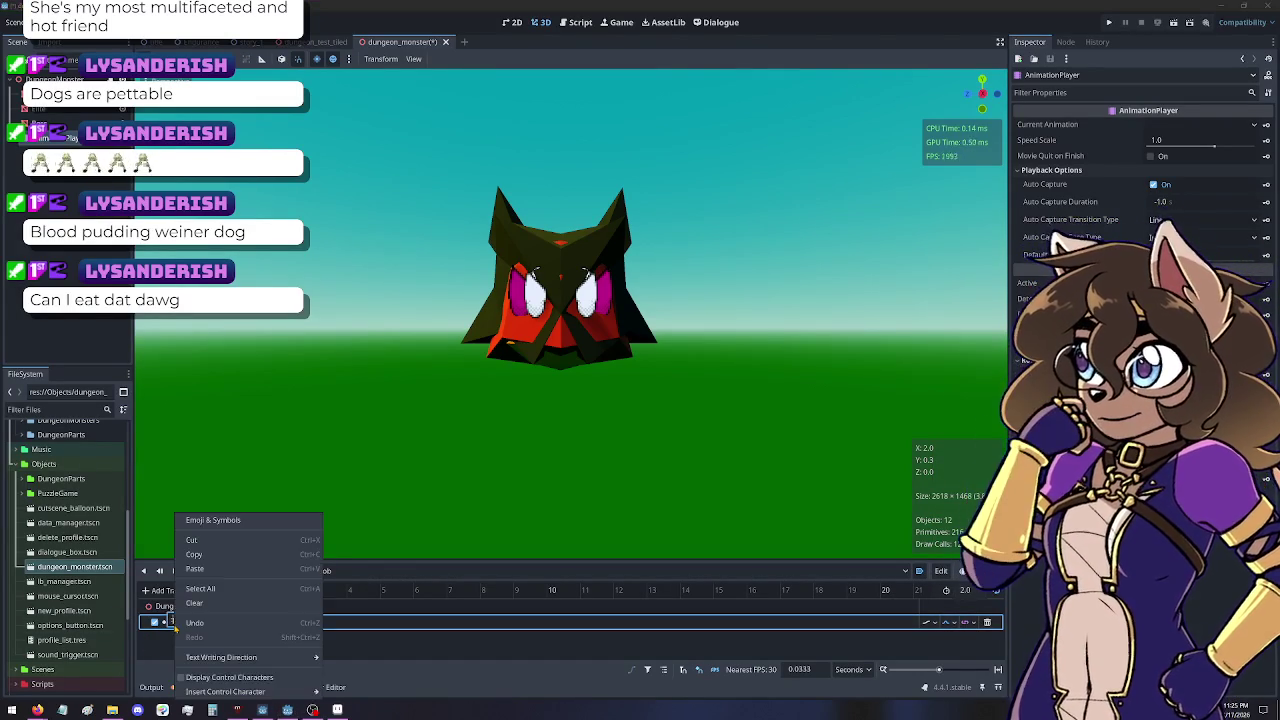
left_click(195, 603)
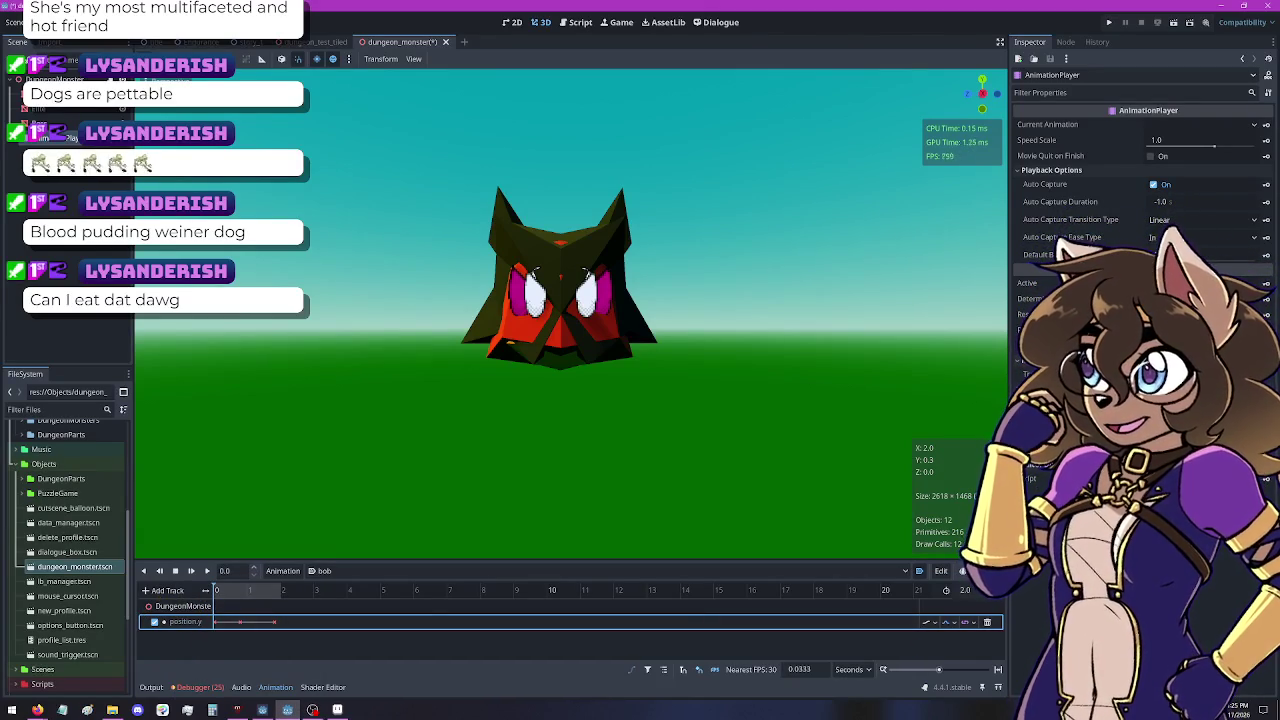
left_click(987, 622)
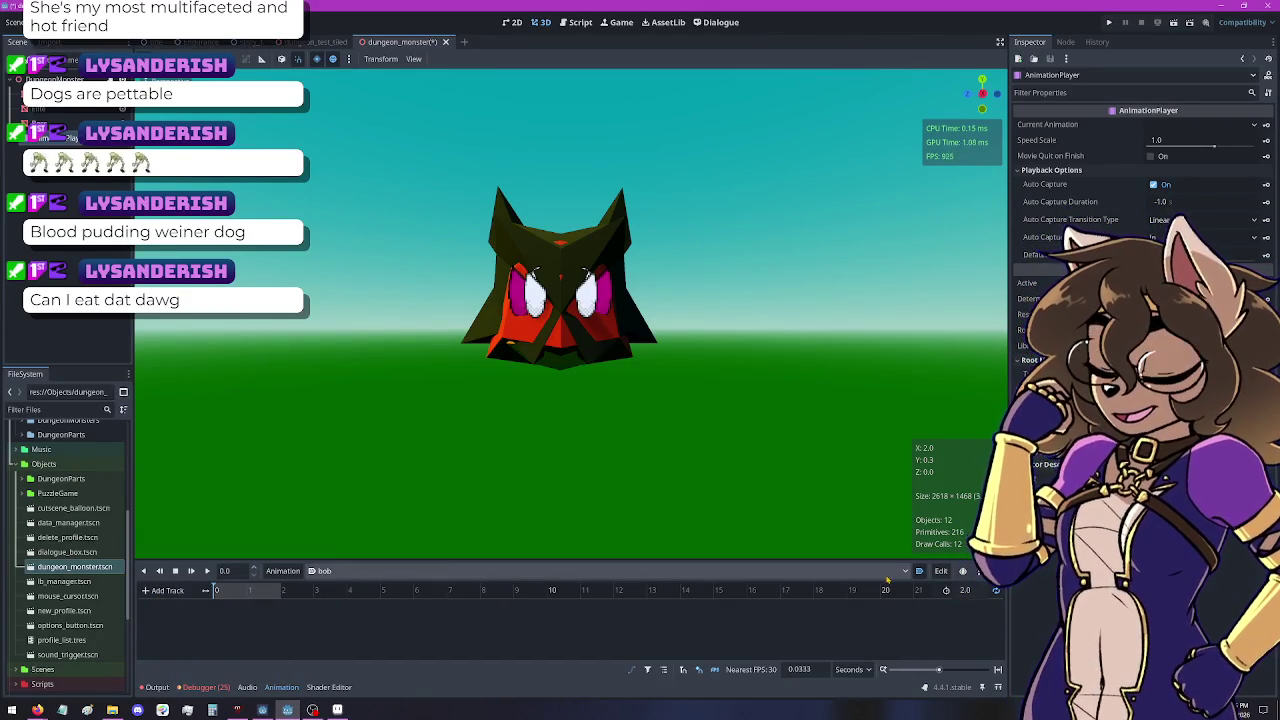
Switch to the RESET animation and remove its DungeonMonster position track
left_click(450, 571)
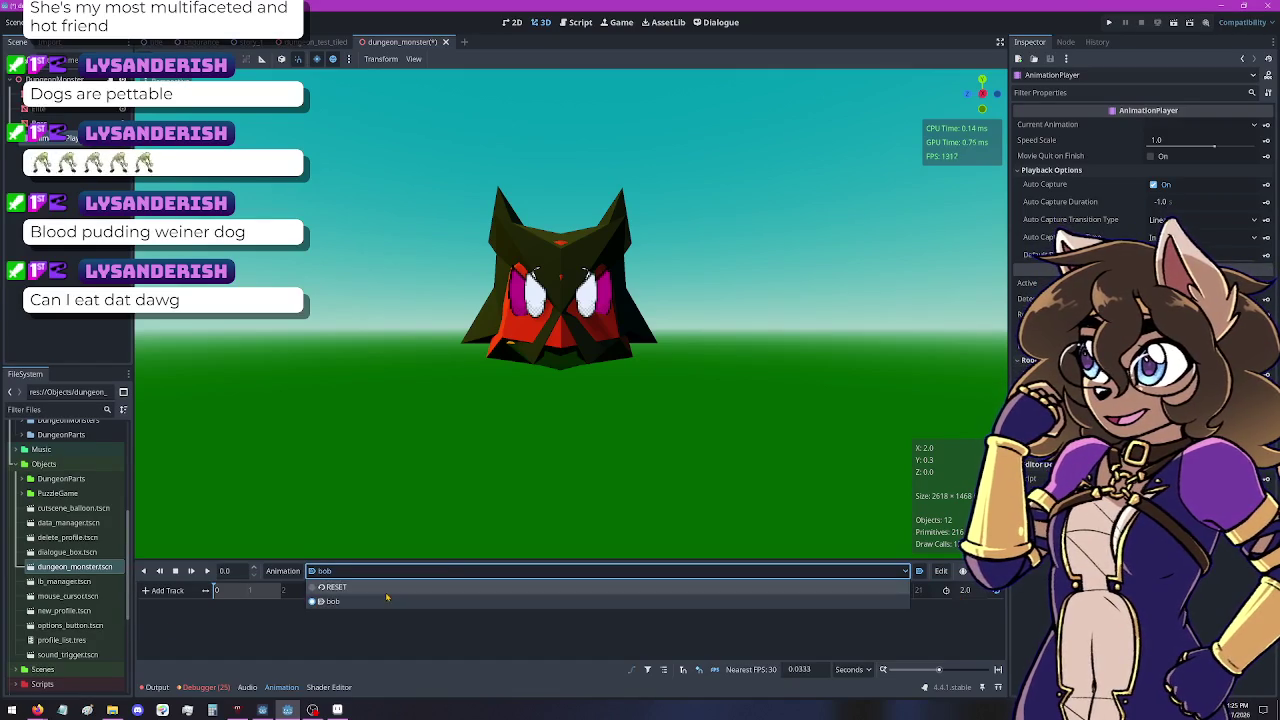
left_click(450, 588)
left_click(995, 622)
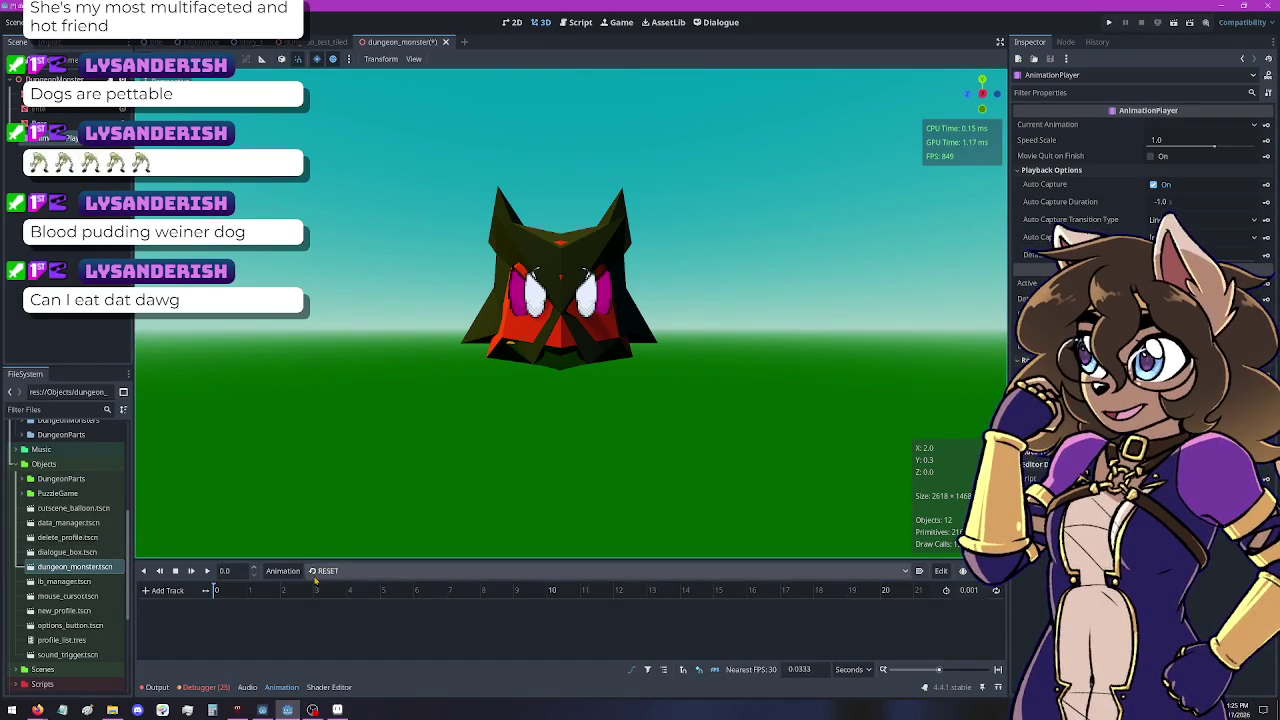
key("ctrl+F3")
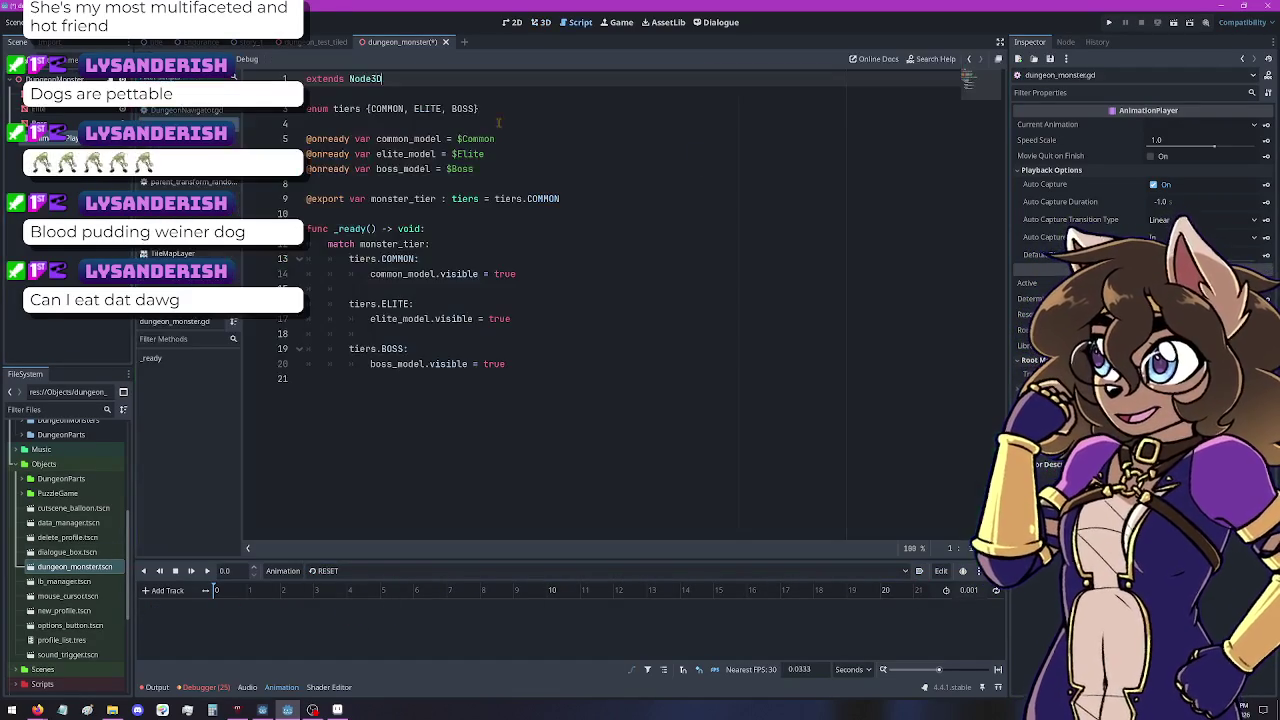
left_click(599, 200)
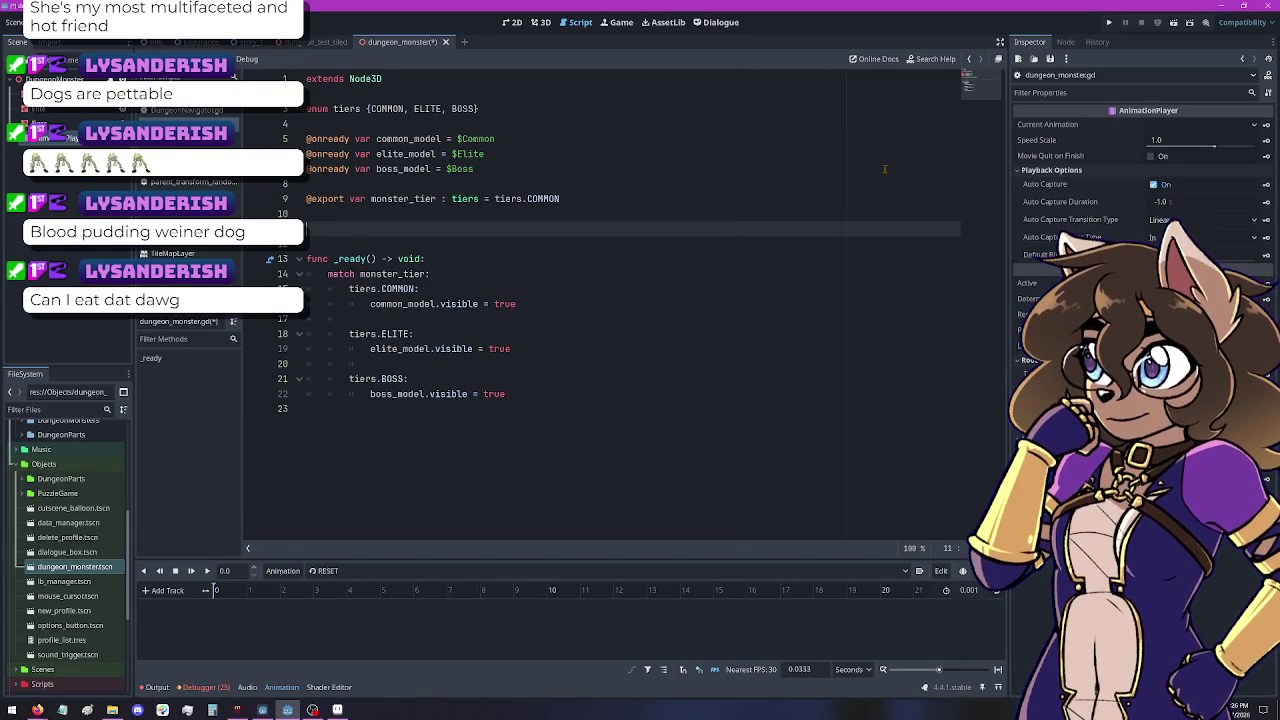
type("@export ")
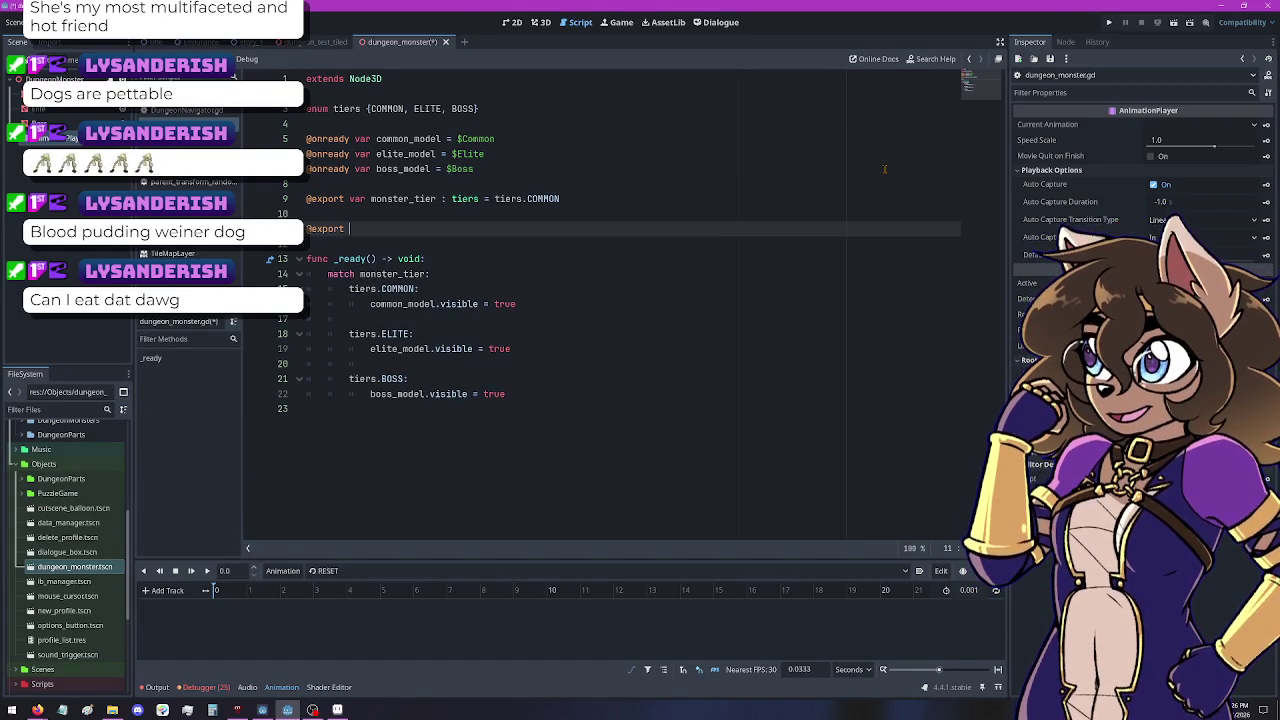
type("var height")
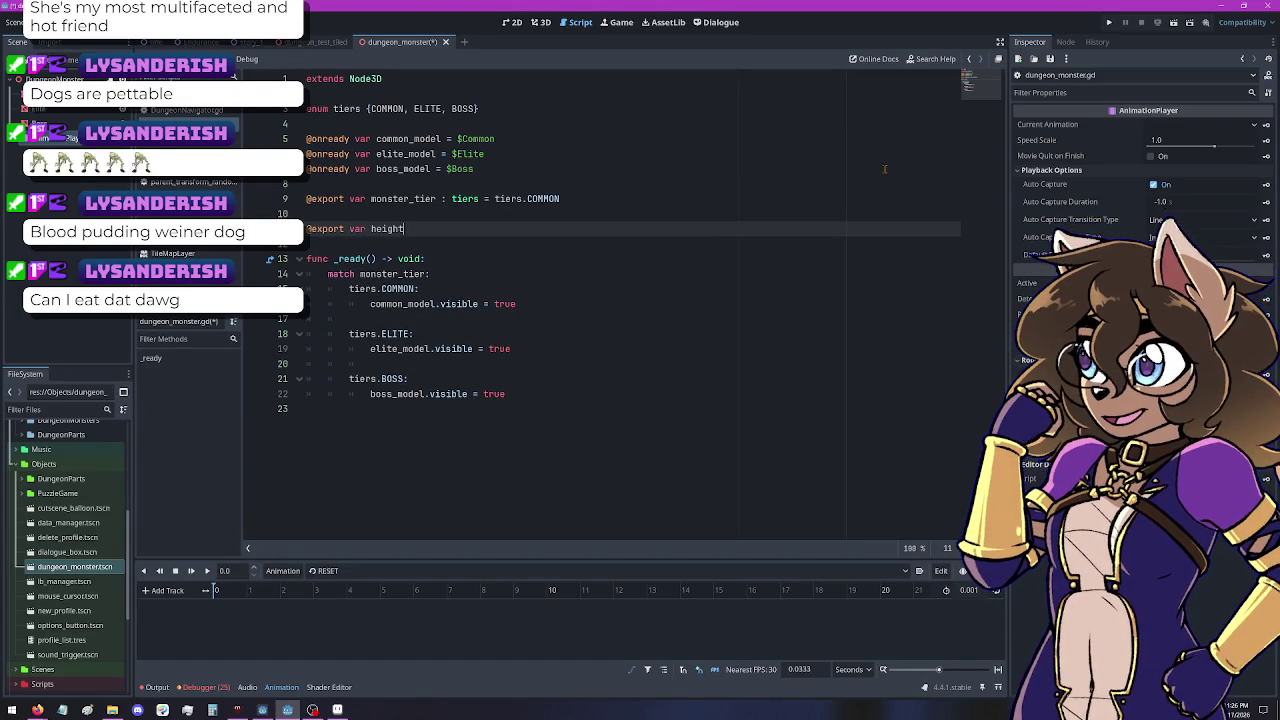
type("_offset ")
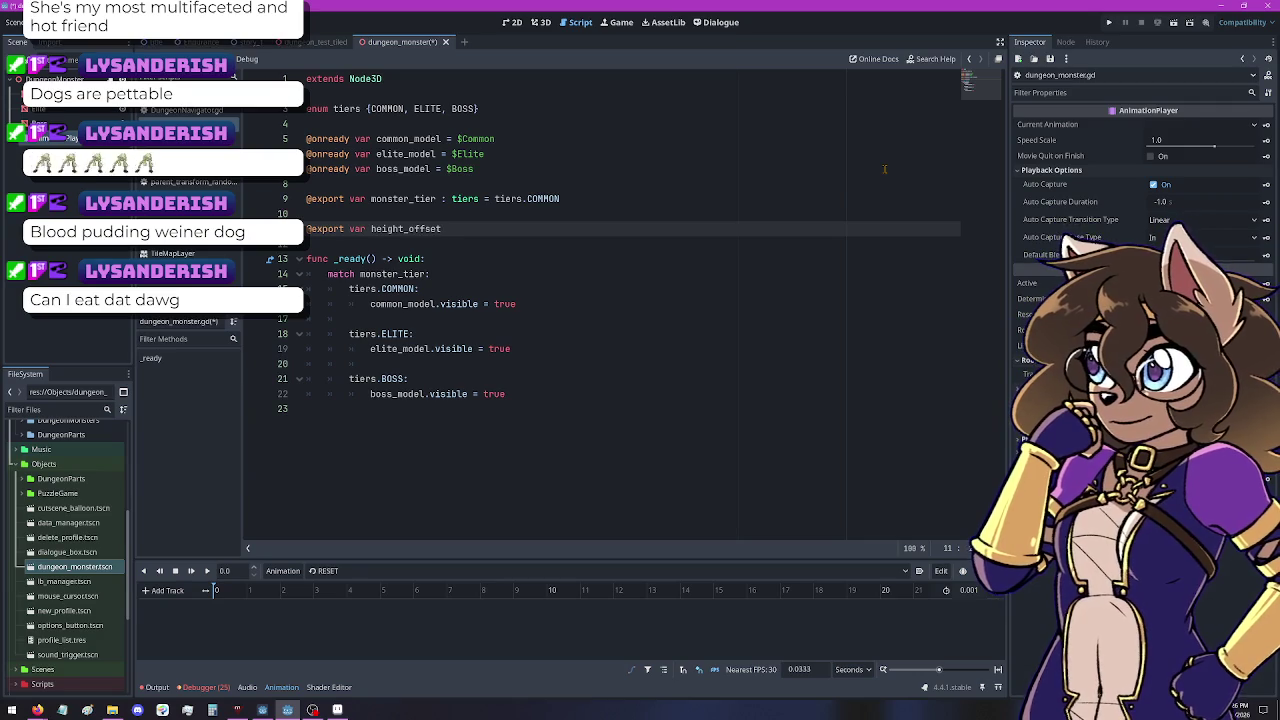
type(":= 0.0")
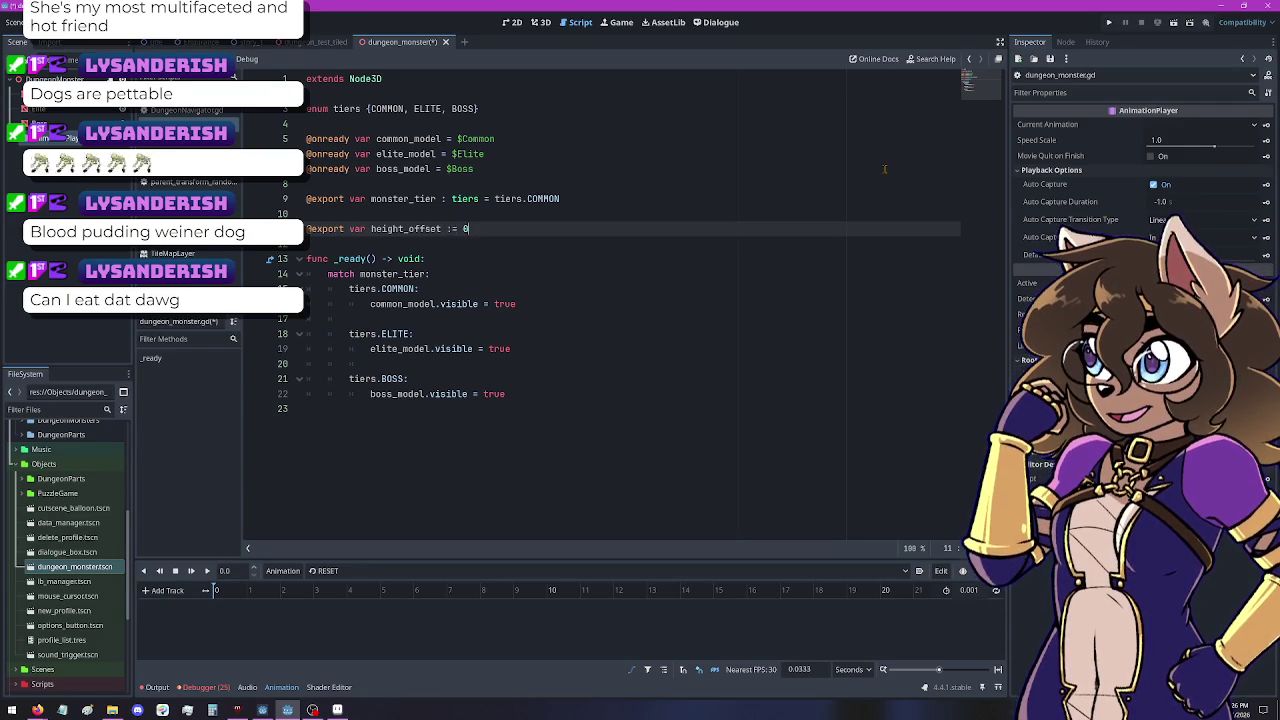
left_click(519, 403)
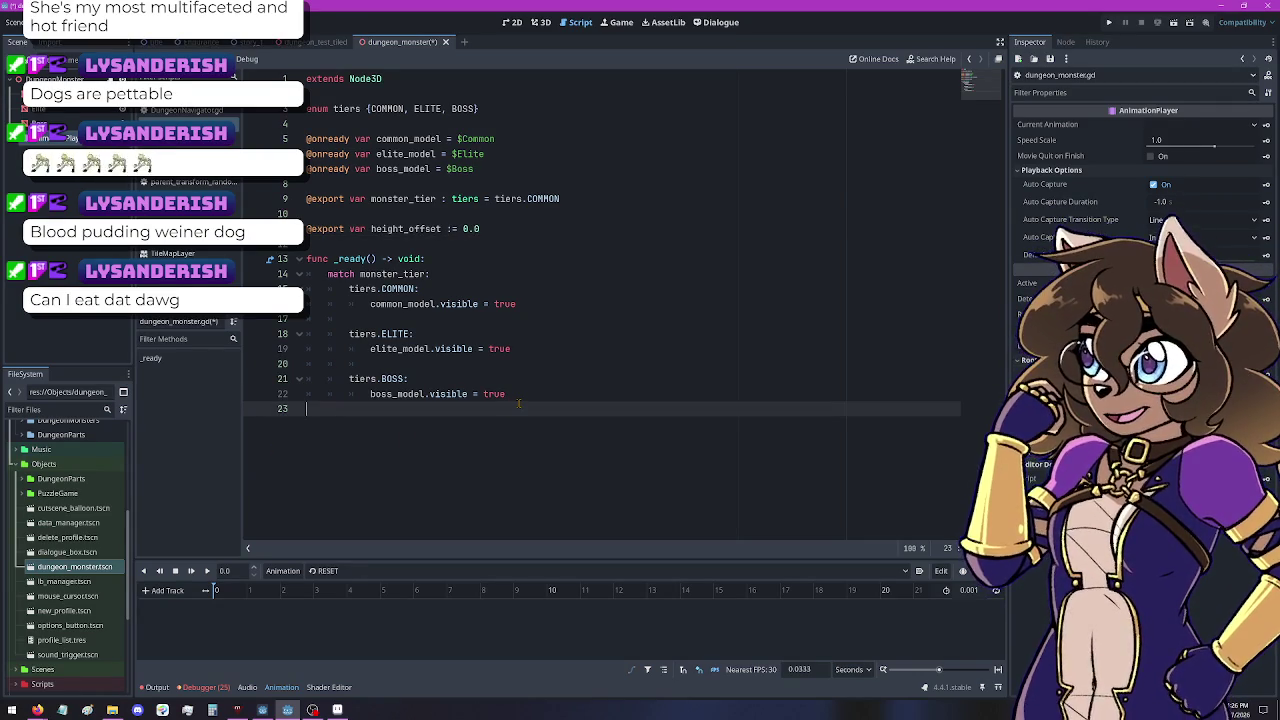
key("Up")
key("Up")
key("Up")
key("Up")
key("Up")
key("Up")
key("End")
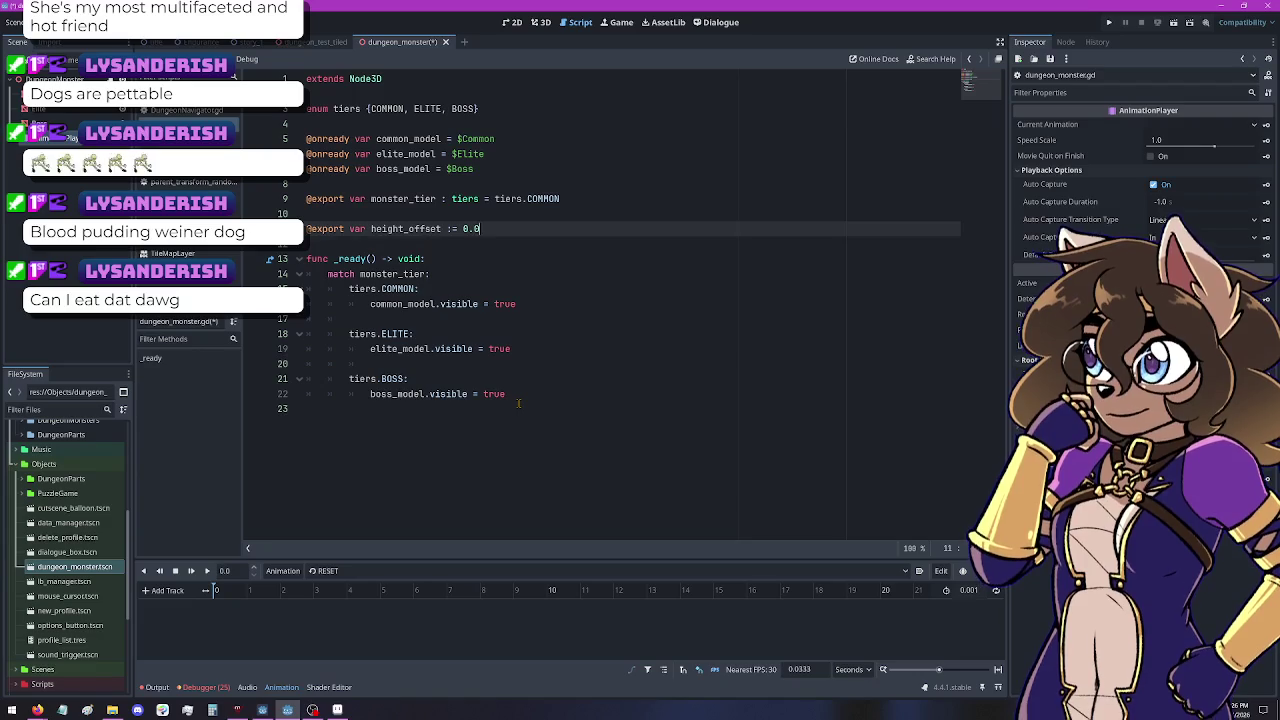
key("Return")
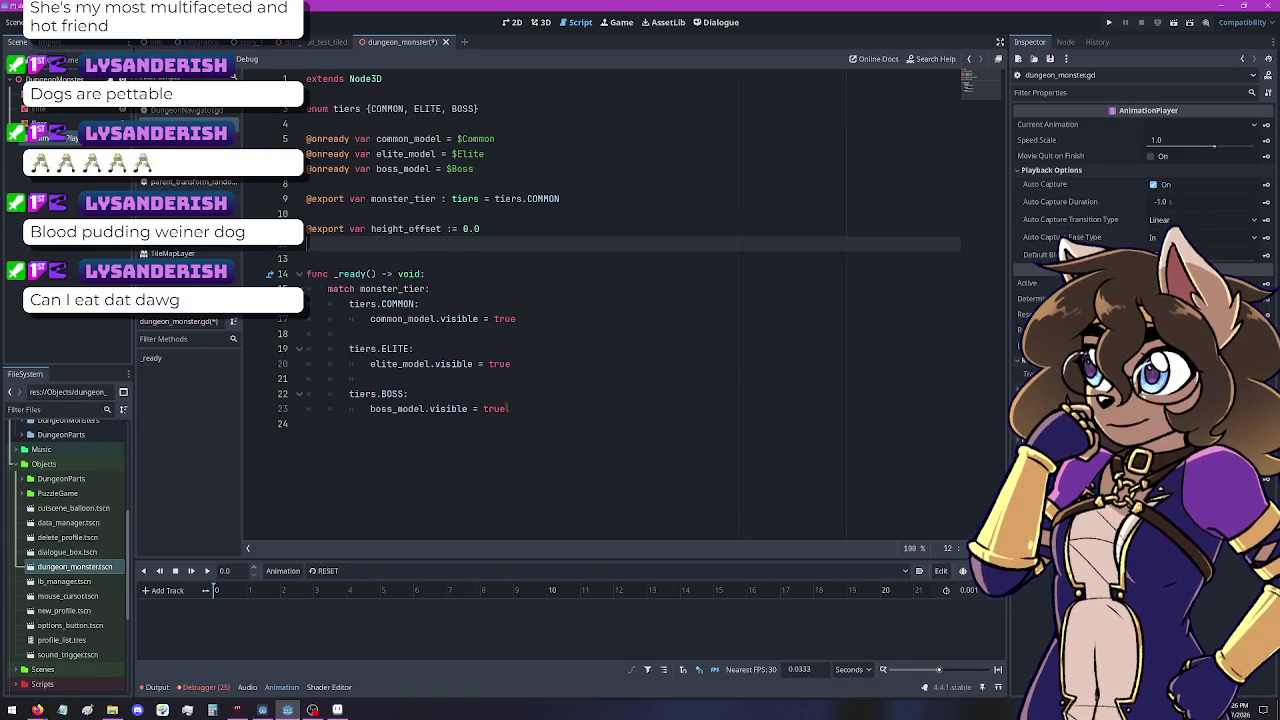
Maximize the browser and search 'godot setter and getter' in a new tab
mouse_move(37, 710)
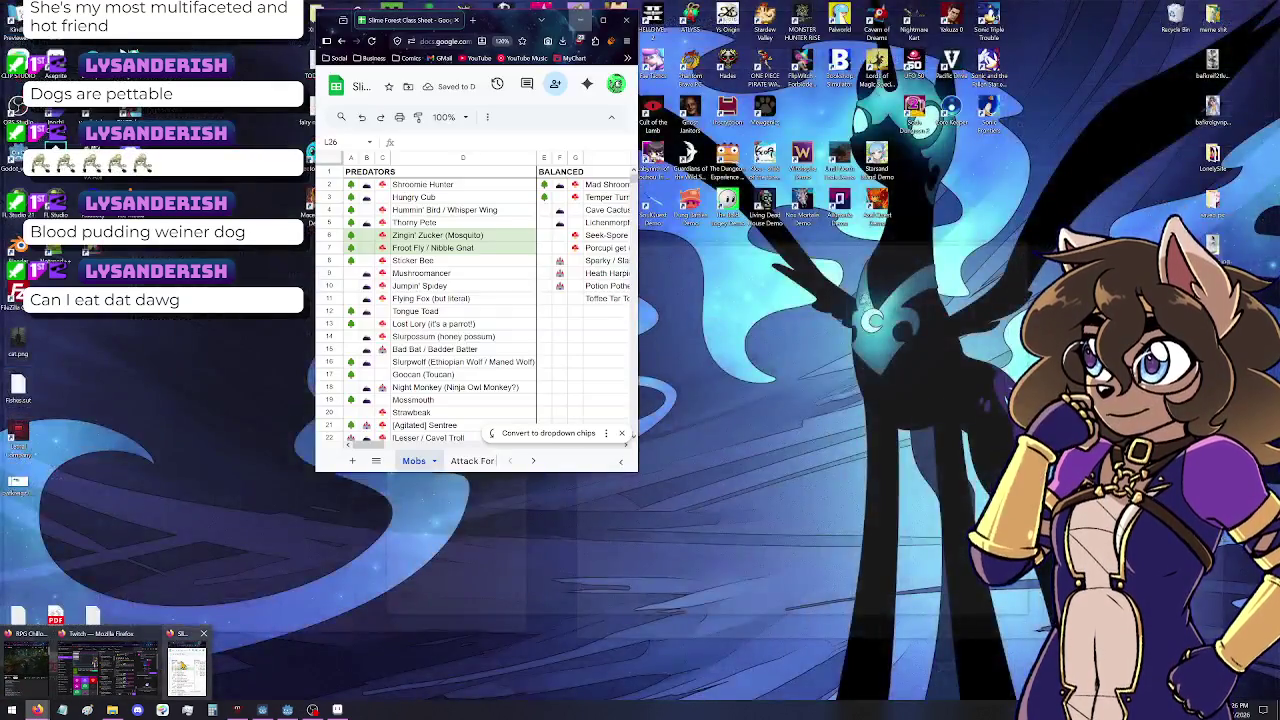
left_click(187, 668)
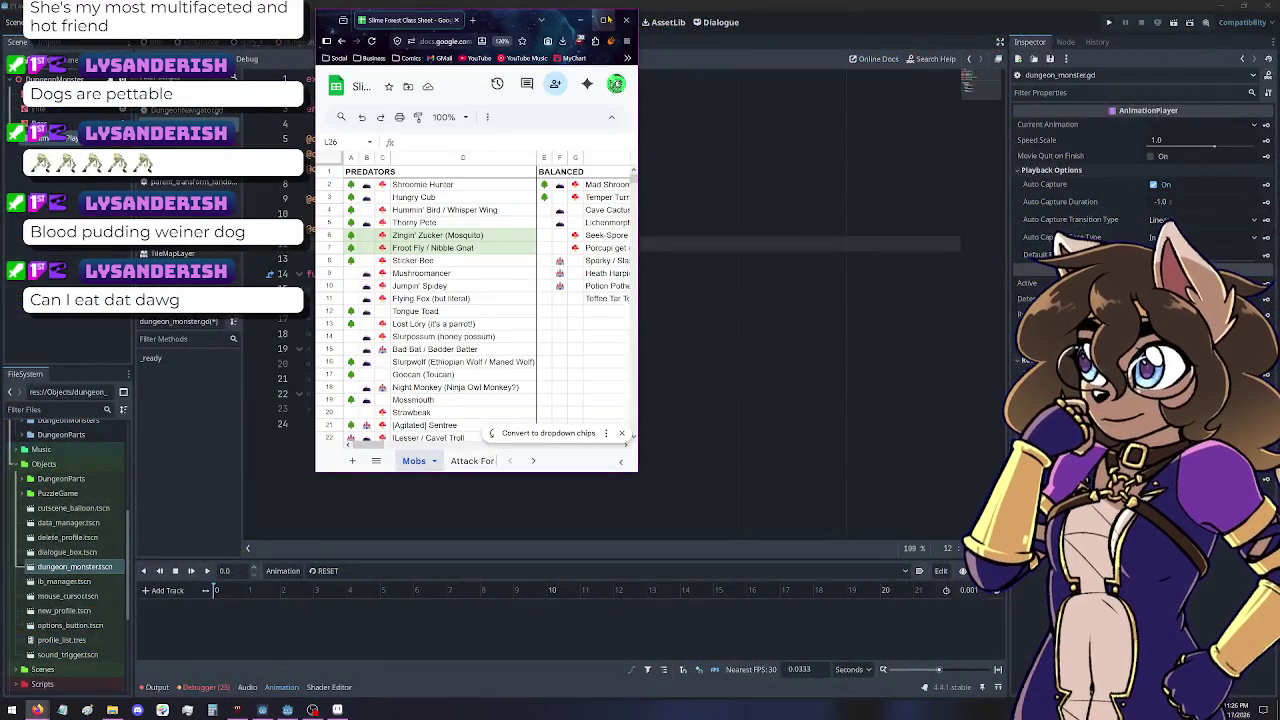
left_click(605, 19)
key("ctrl+t")
type("godot")
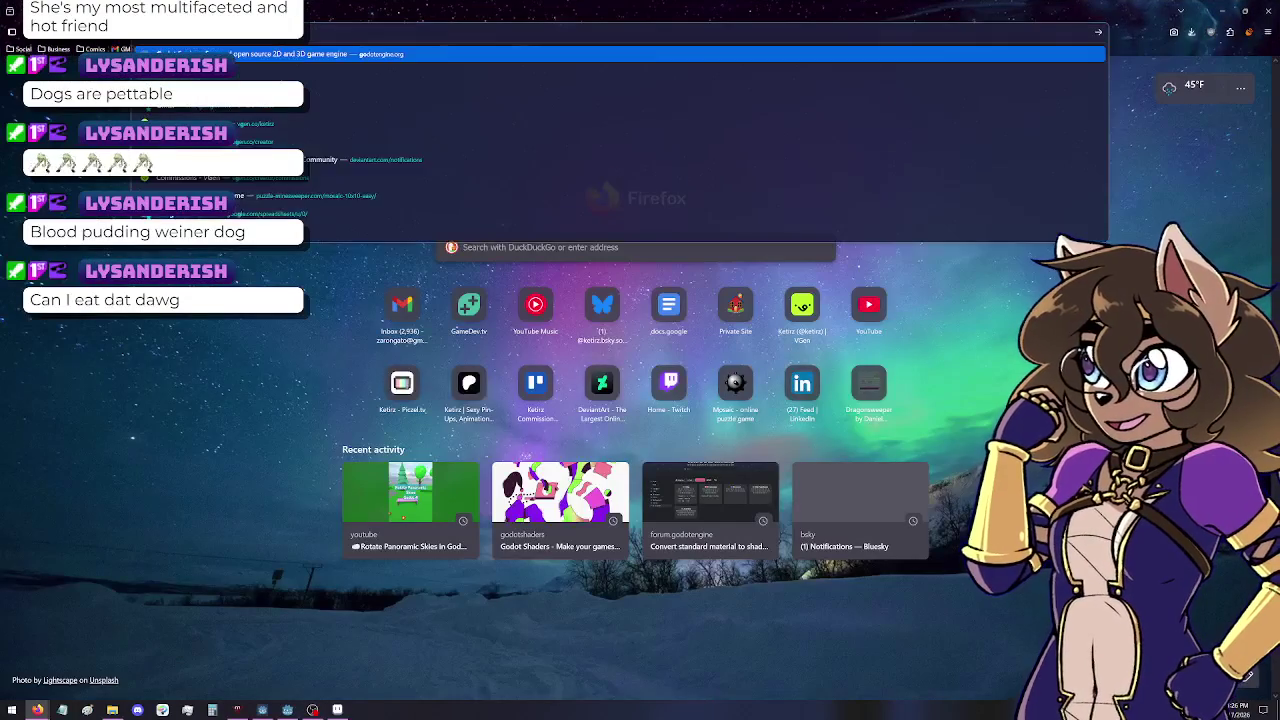
type(" setter and getter")
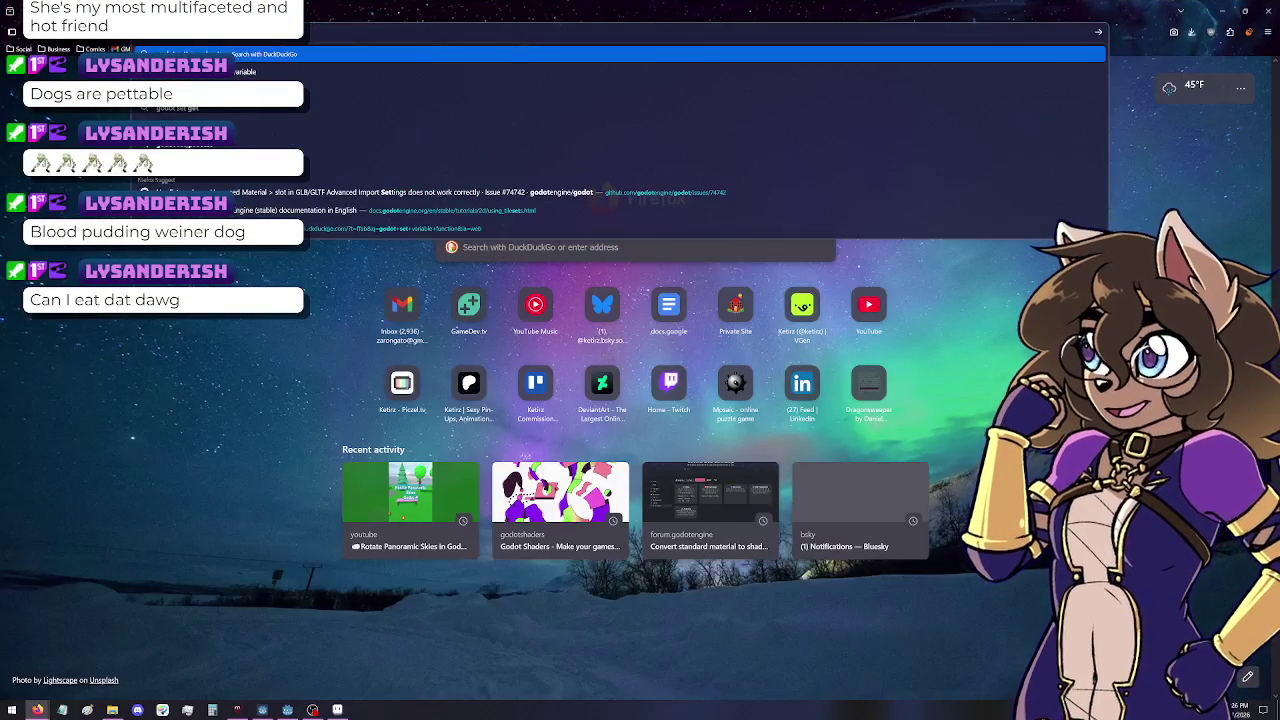
key("Return")
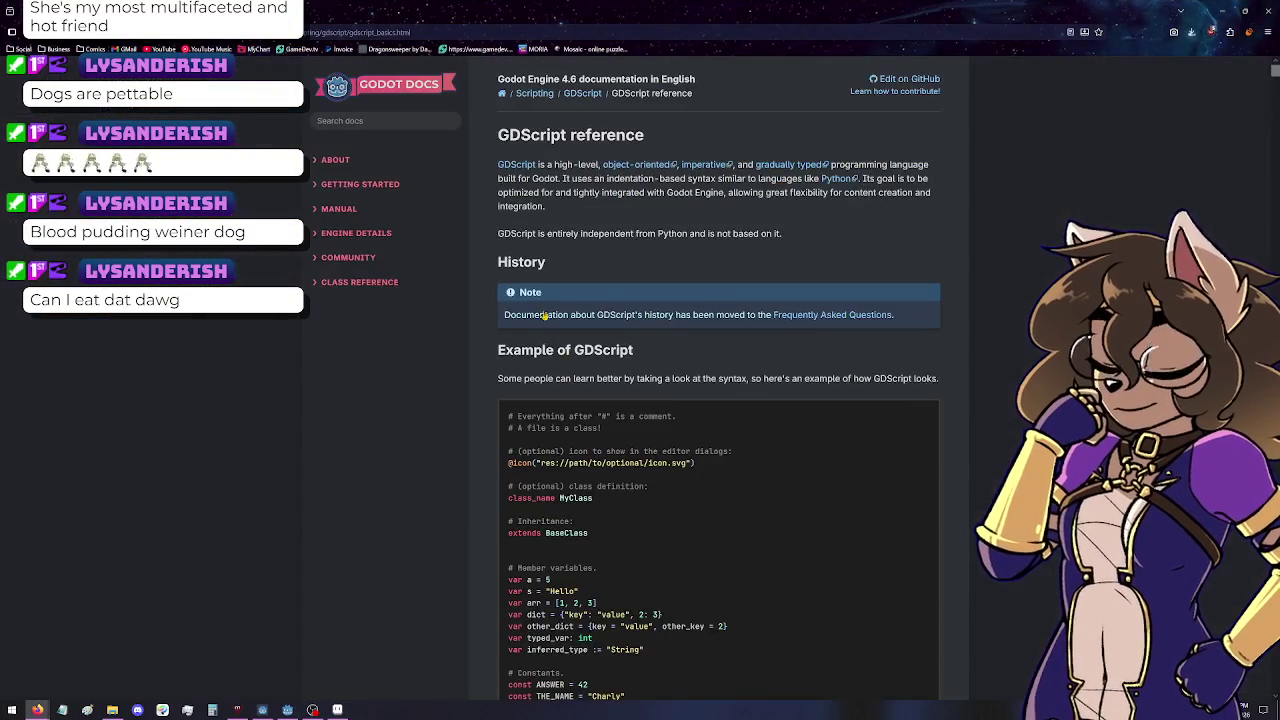
Find 'set' in the GDScript reference, read Properties (setters and getters), and return to Godot
key("ctrl+f")
type("set")
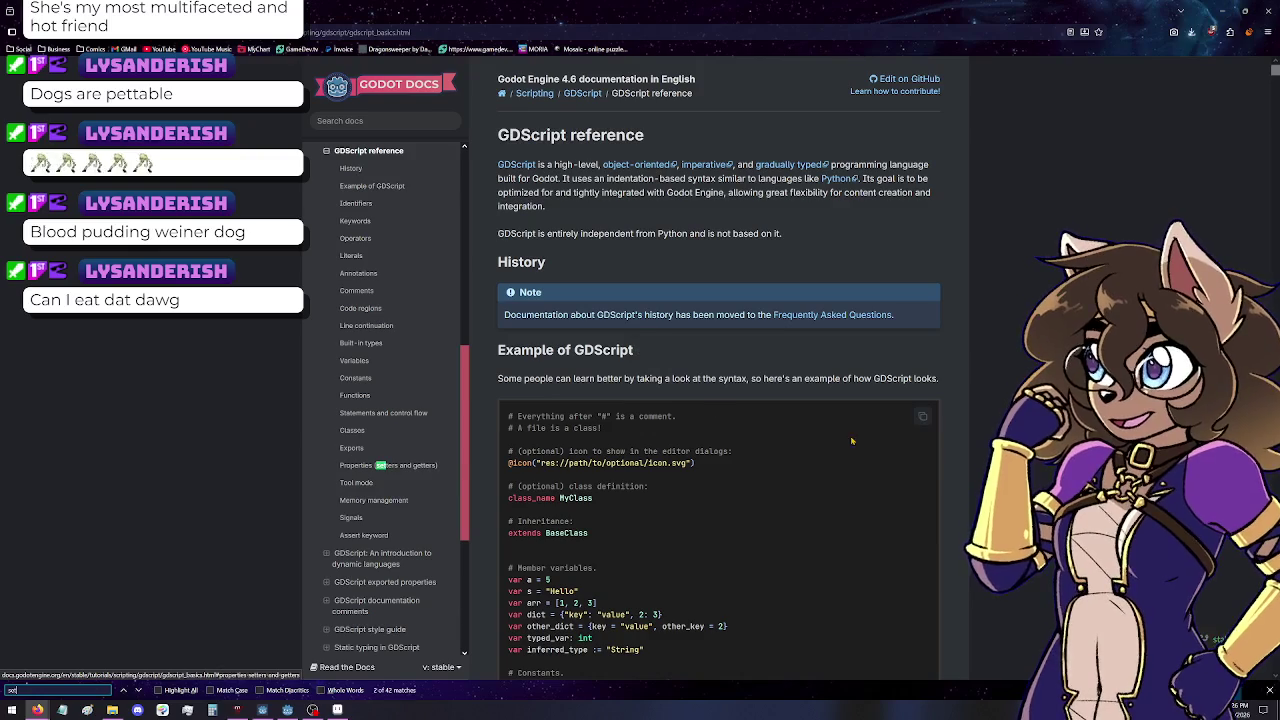
left_click(367, 466)
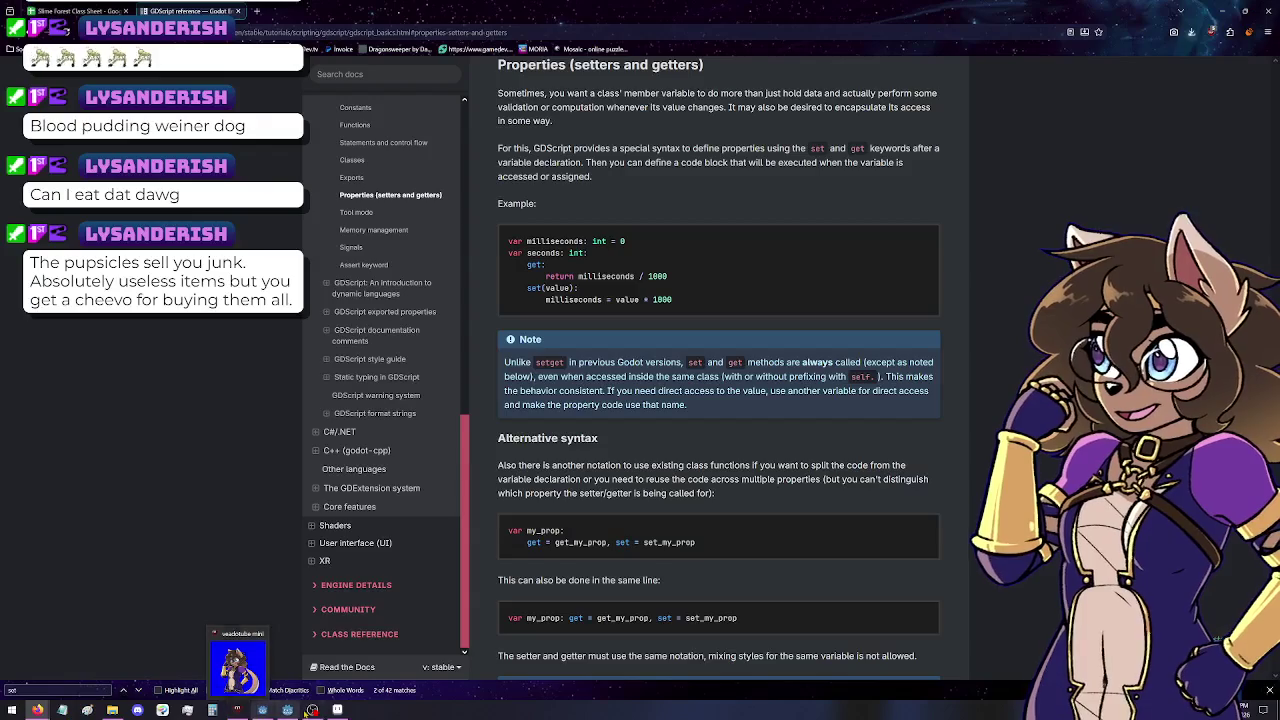
mouse_move(287, 710)
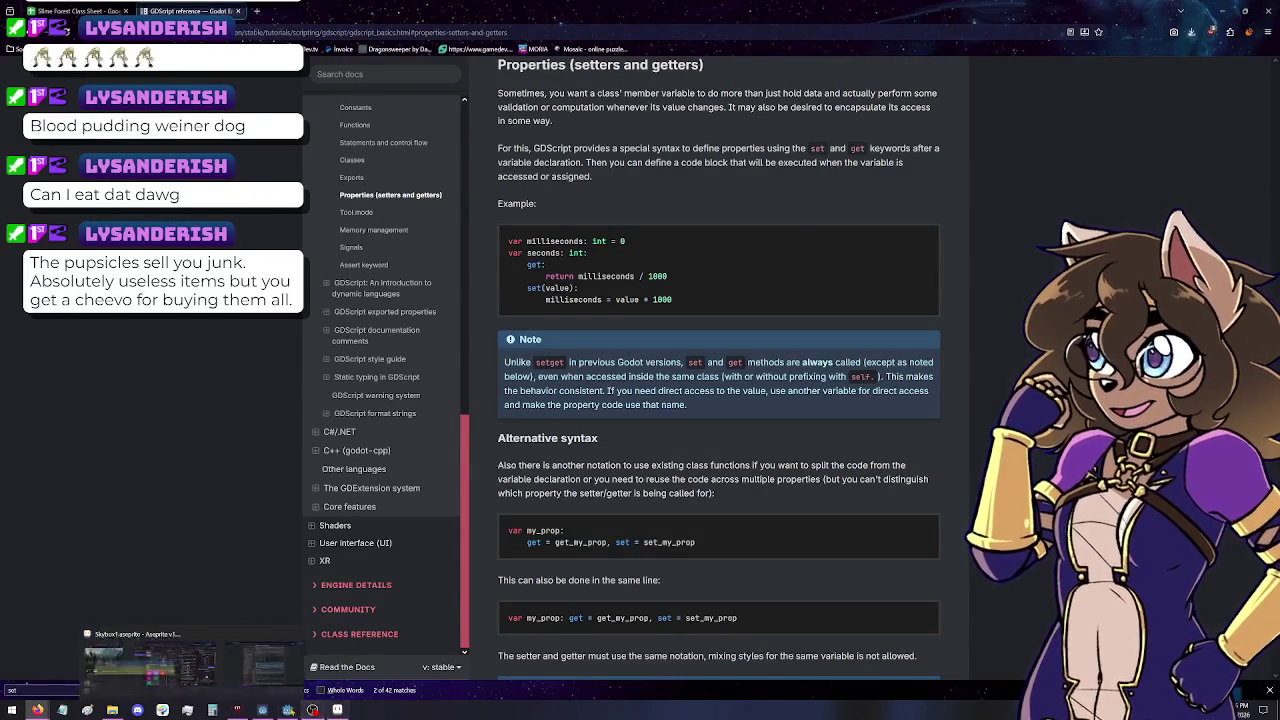
left_click(287, 710)
mouse_move(311, 710)
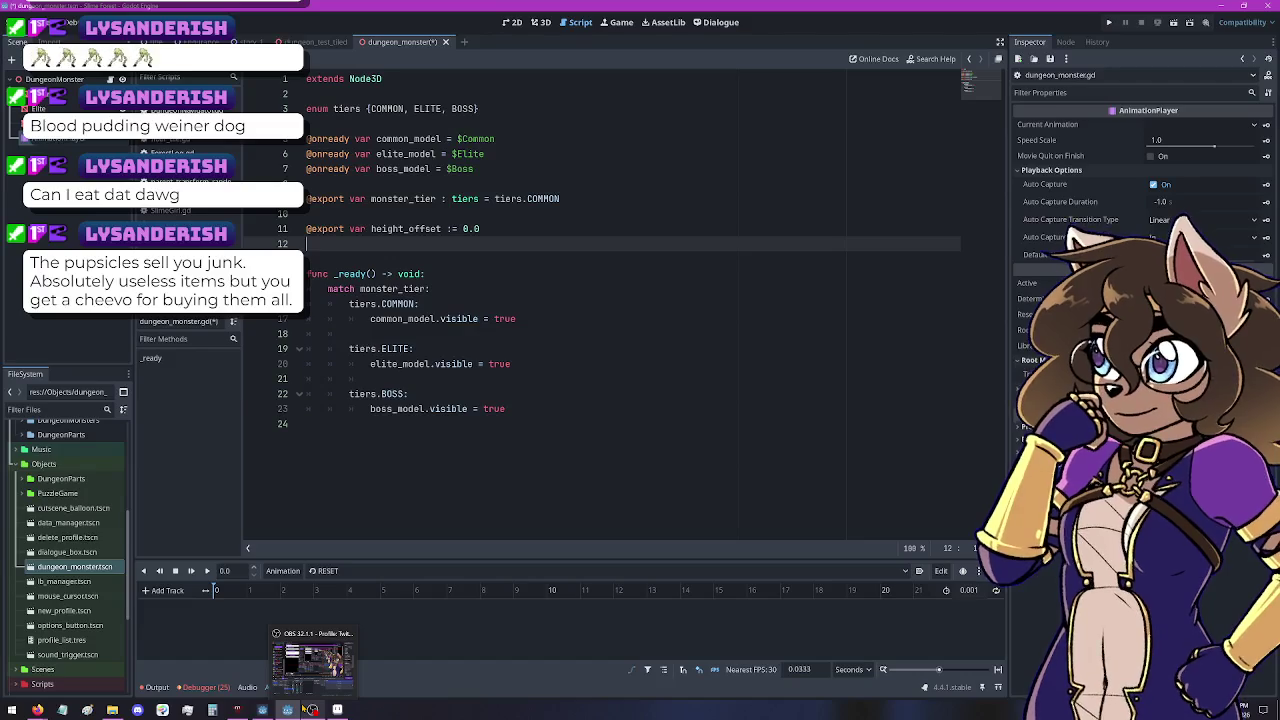
Delete the height_offset export line, leaving one blank line before _ready, and return to the 3D view
left_click(55, 79)
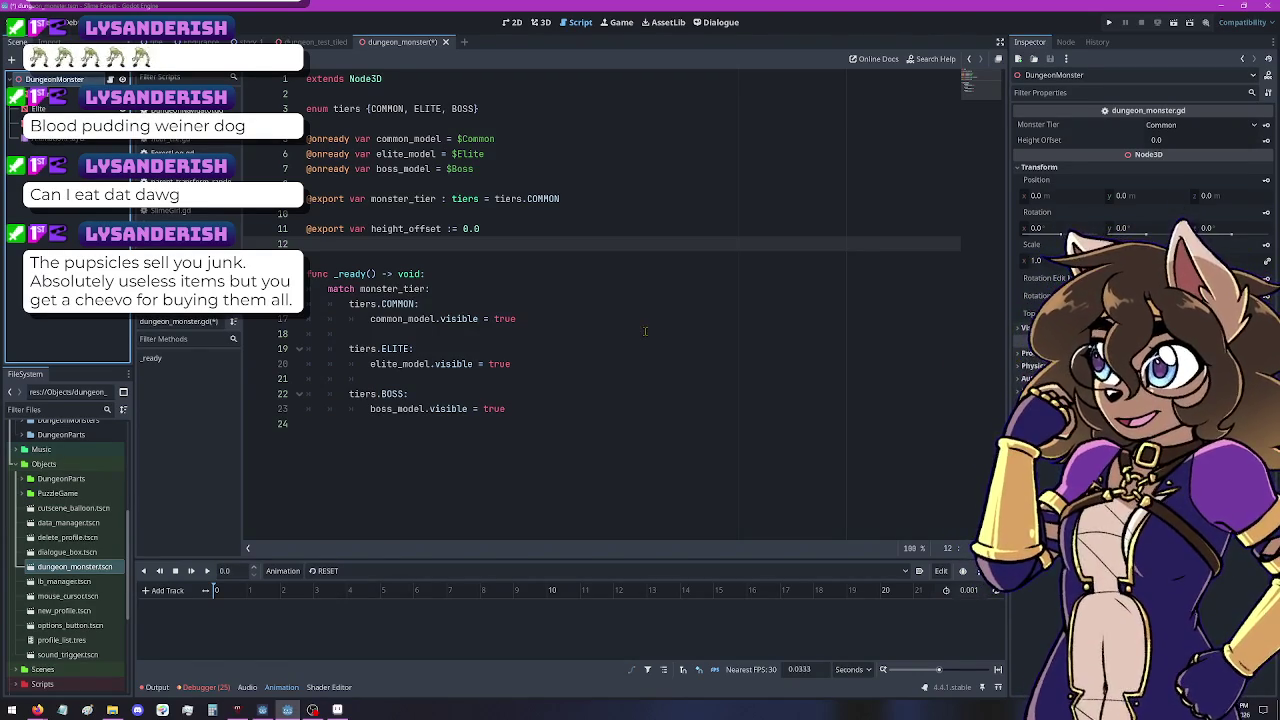
right_click(45, 94)
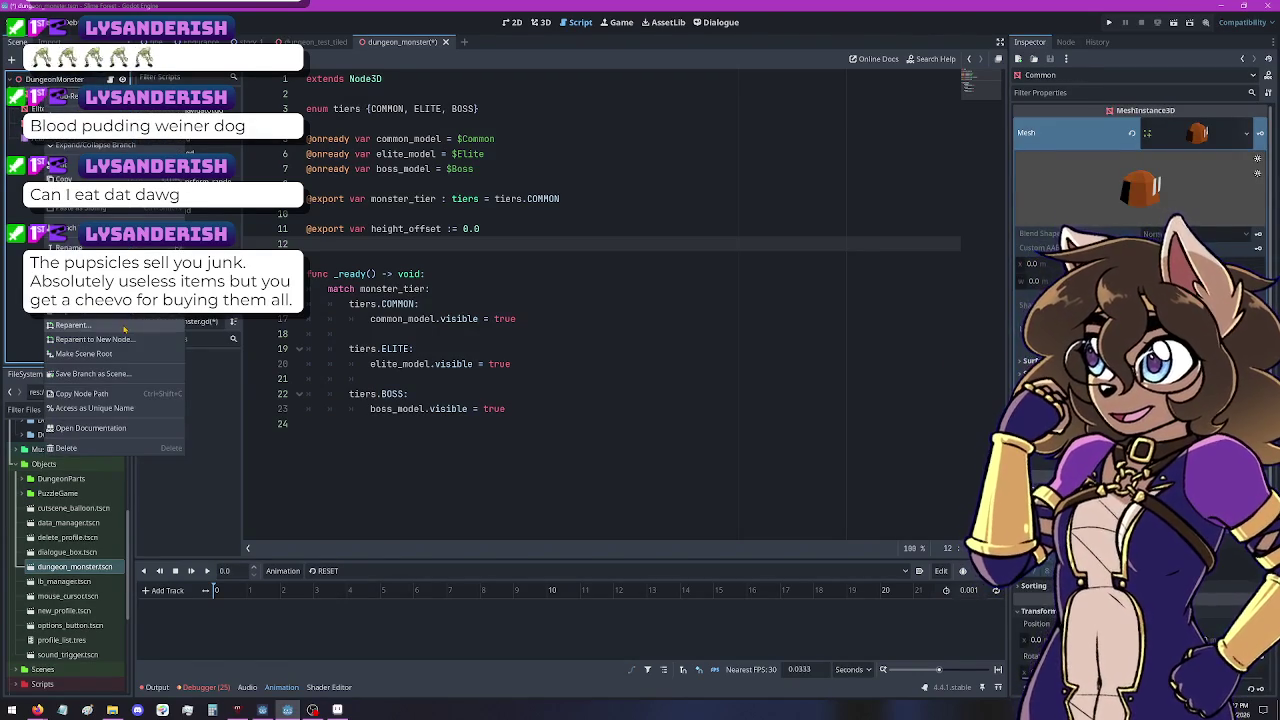
left_click(255, 229)
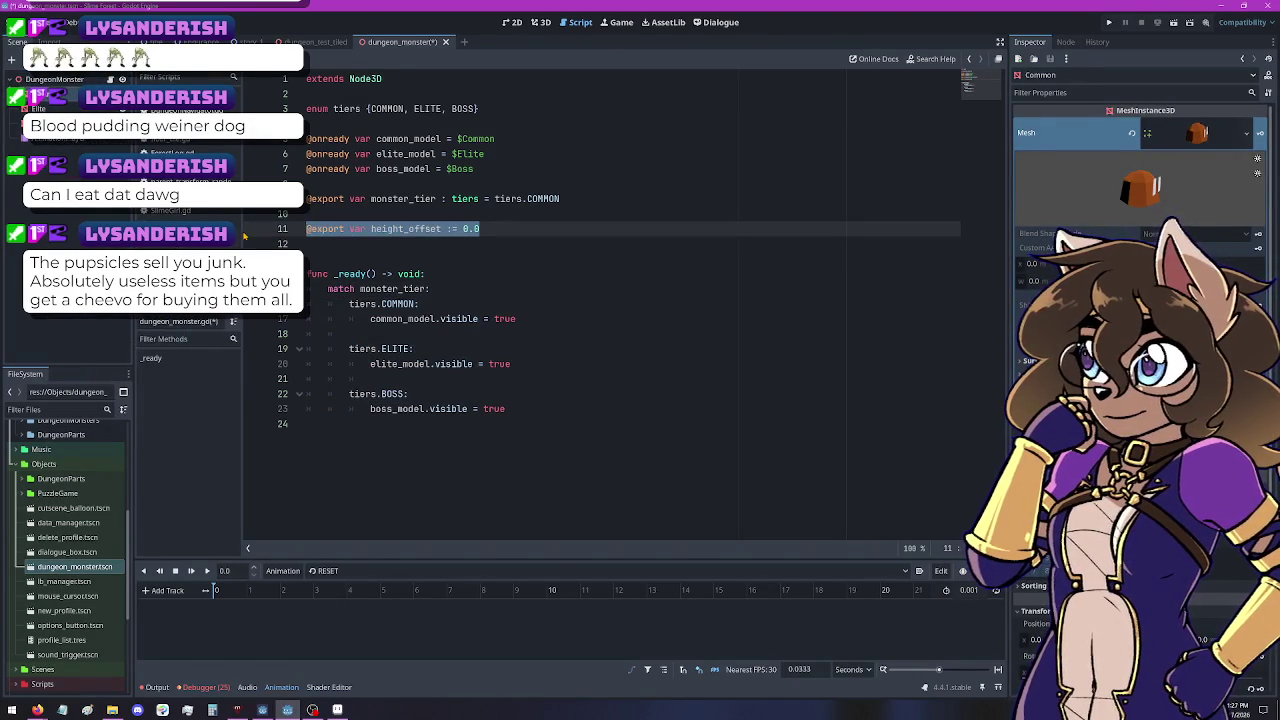
key("Delete")
key("Delete")
key("Delete")
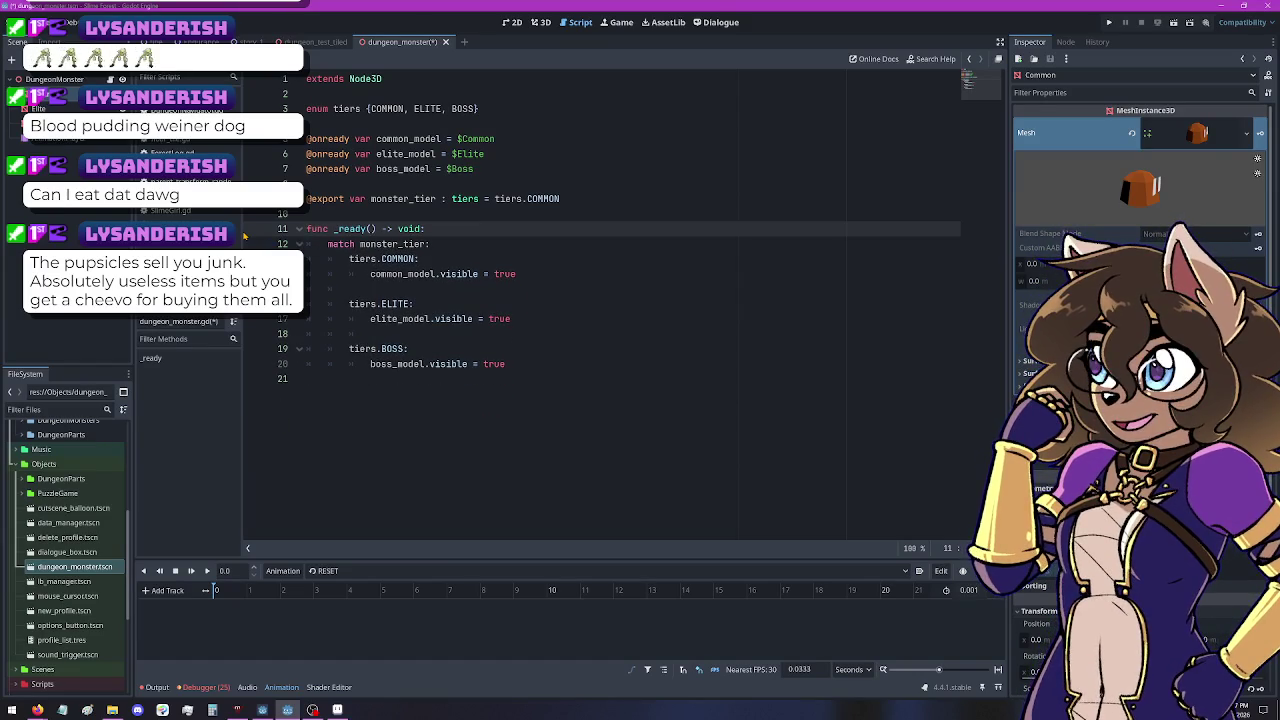
key("Return")
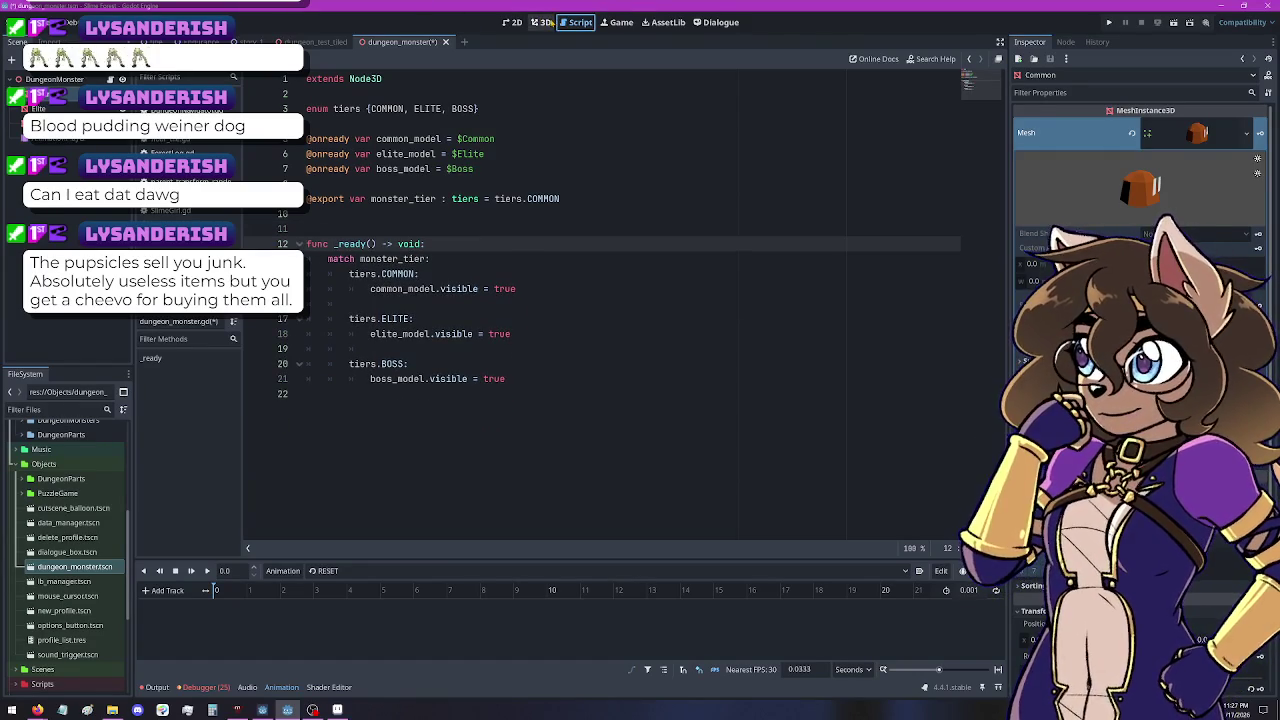
left_click(540, 22)
right_click(50, 80)
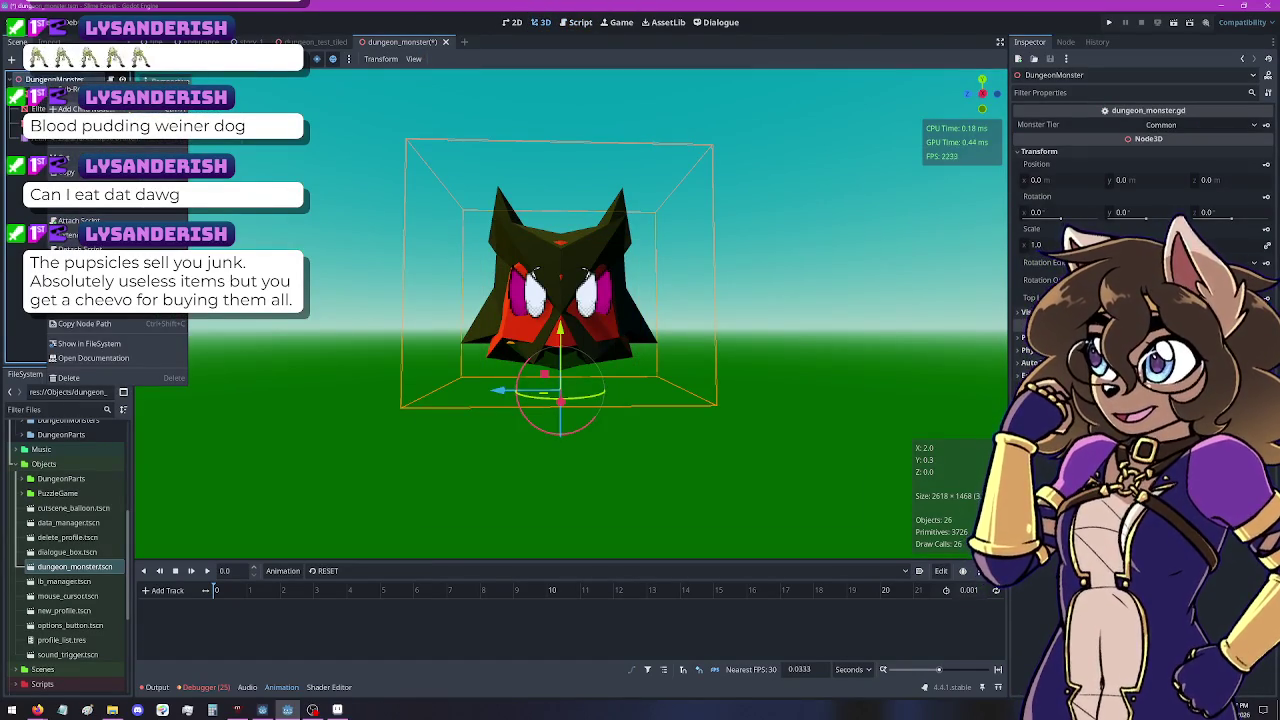
Add a Node3D child to DungeonMonster and move the Common, Elite and Boss meshes under it
left_click(75, 108)
double_click(530, 352)
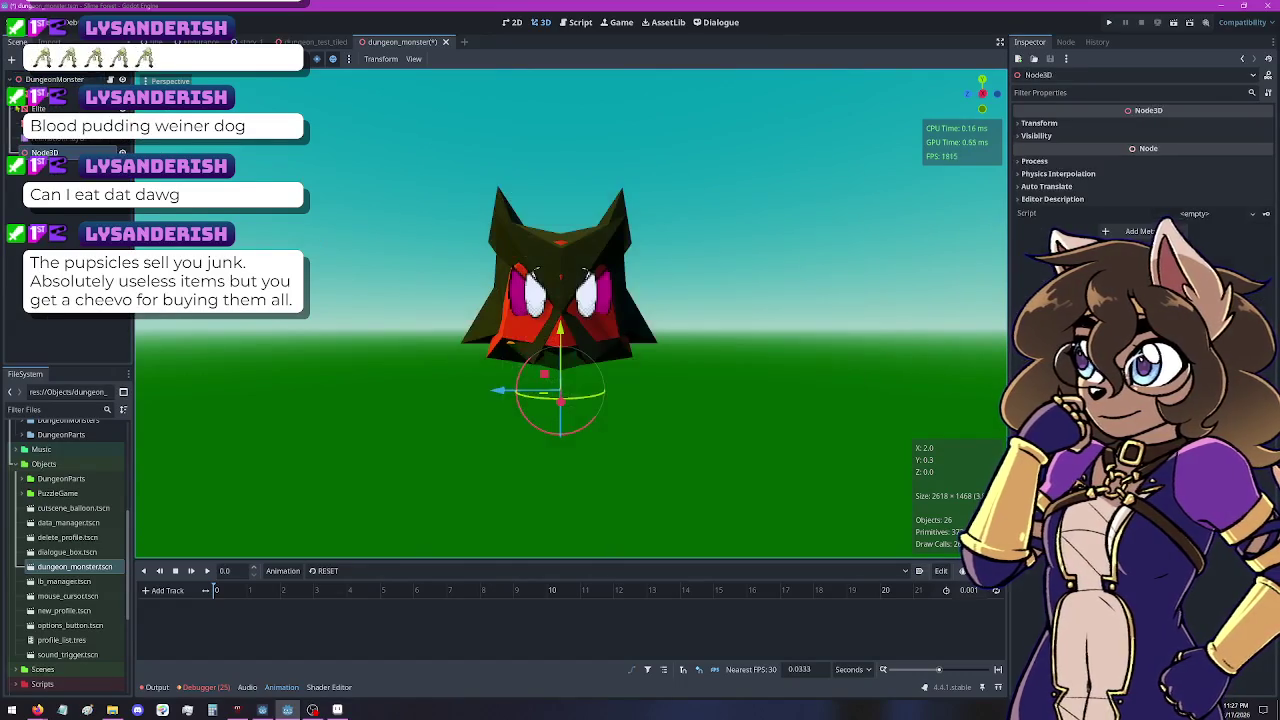
left_click(45, 138)
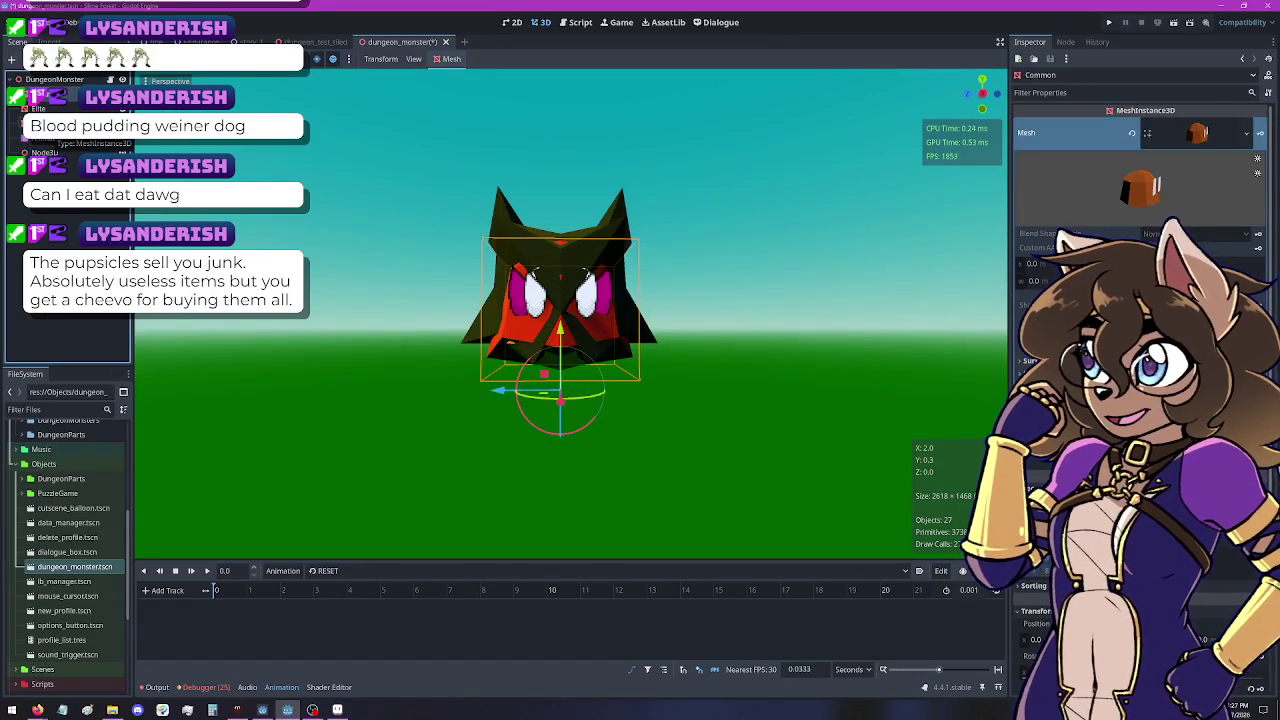
left_click(44, 152, "shift")
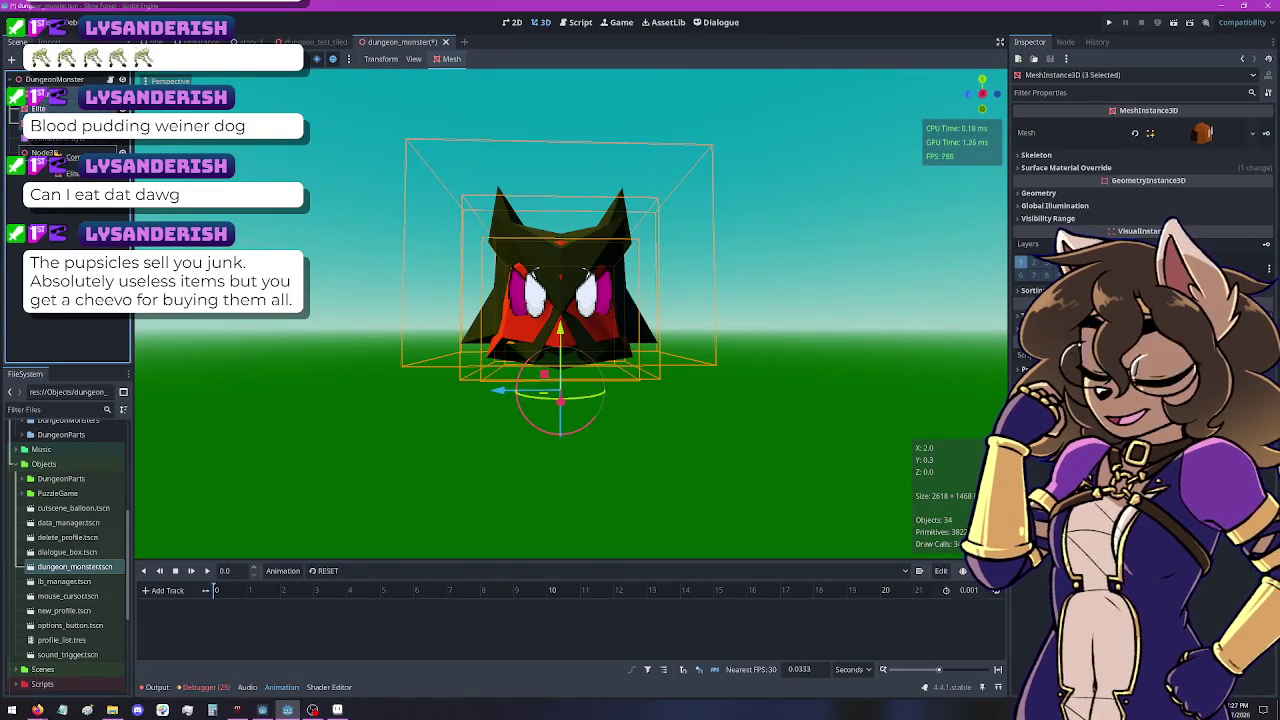
left_click(44, 108)
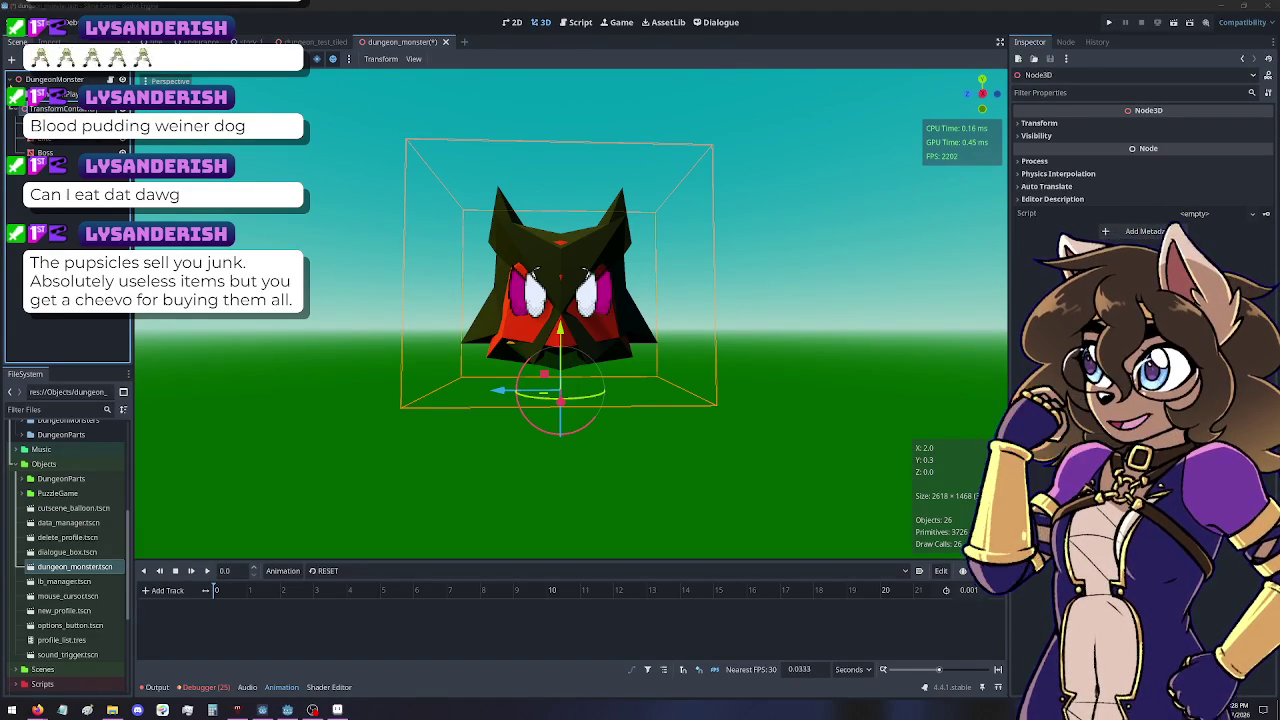
In dungeon_monster.gd, change the Common path on line 5 to $TransformContainer/Common
left_click(55, 79)
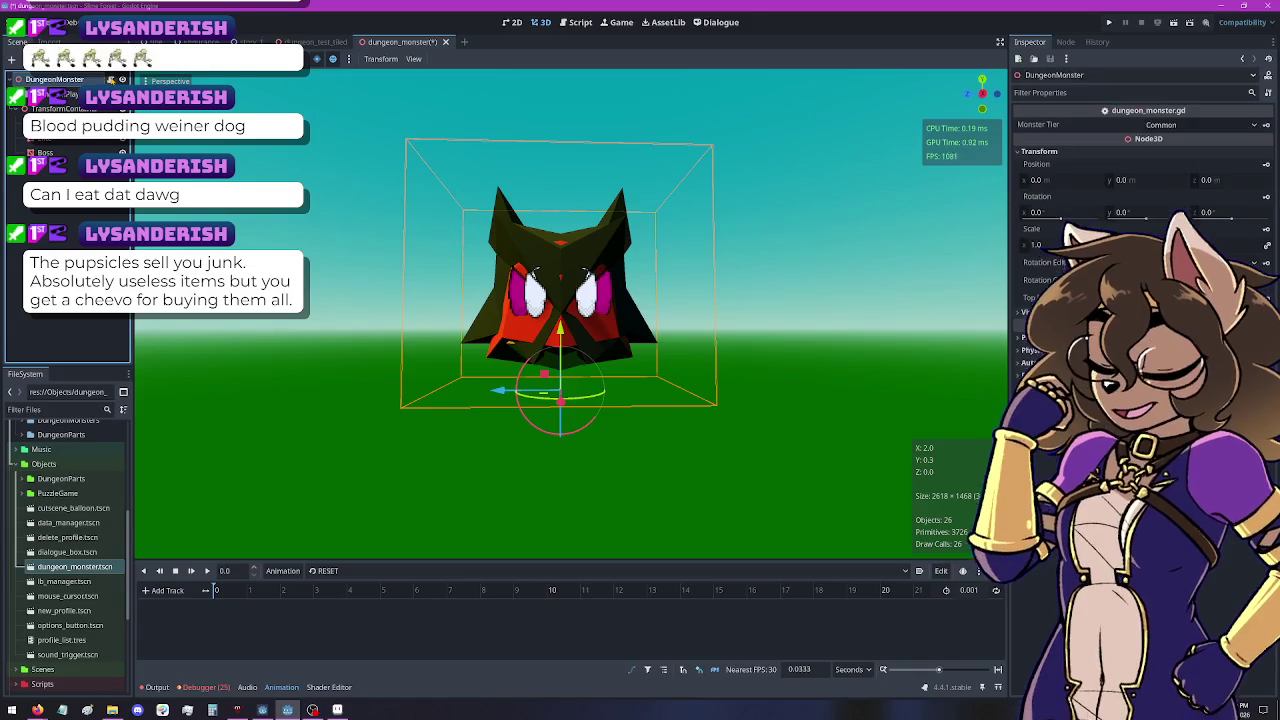
key("ctrl+F3")
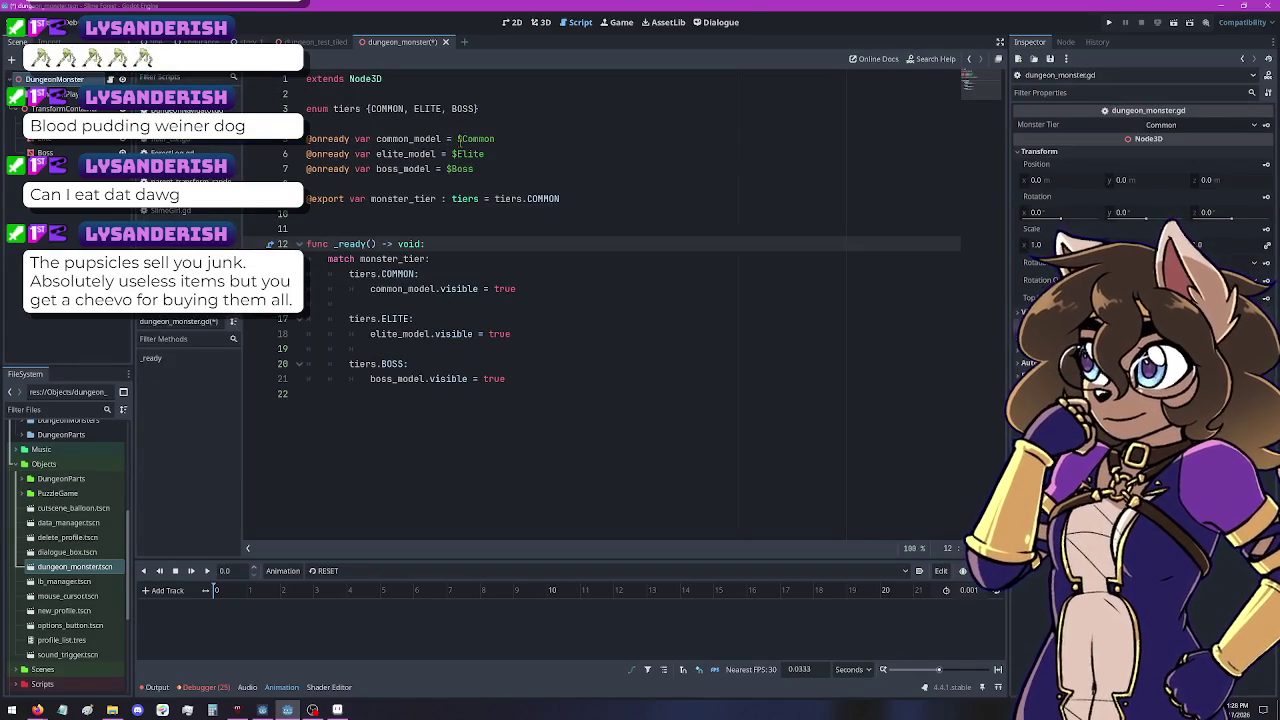
left_click_drag(524, 139, 457, 139)
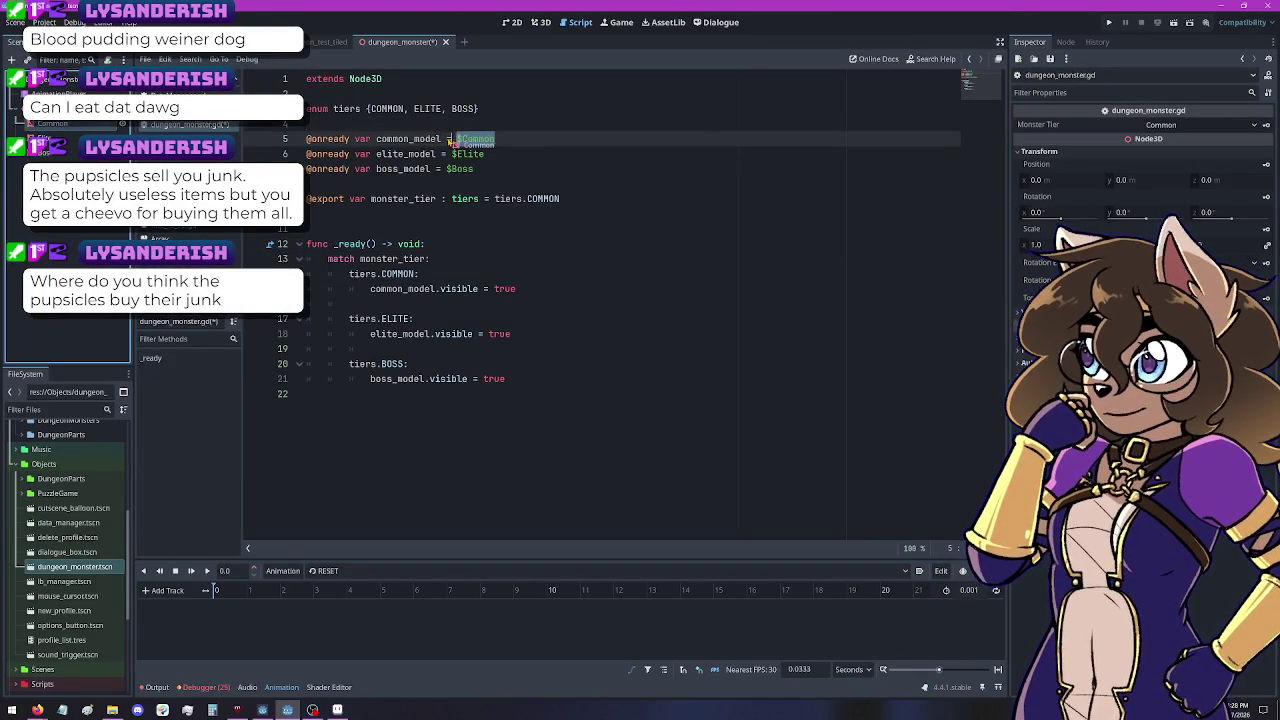
type("$TransformContainer/Common")
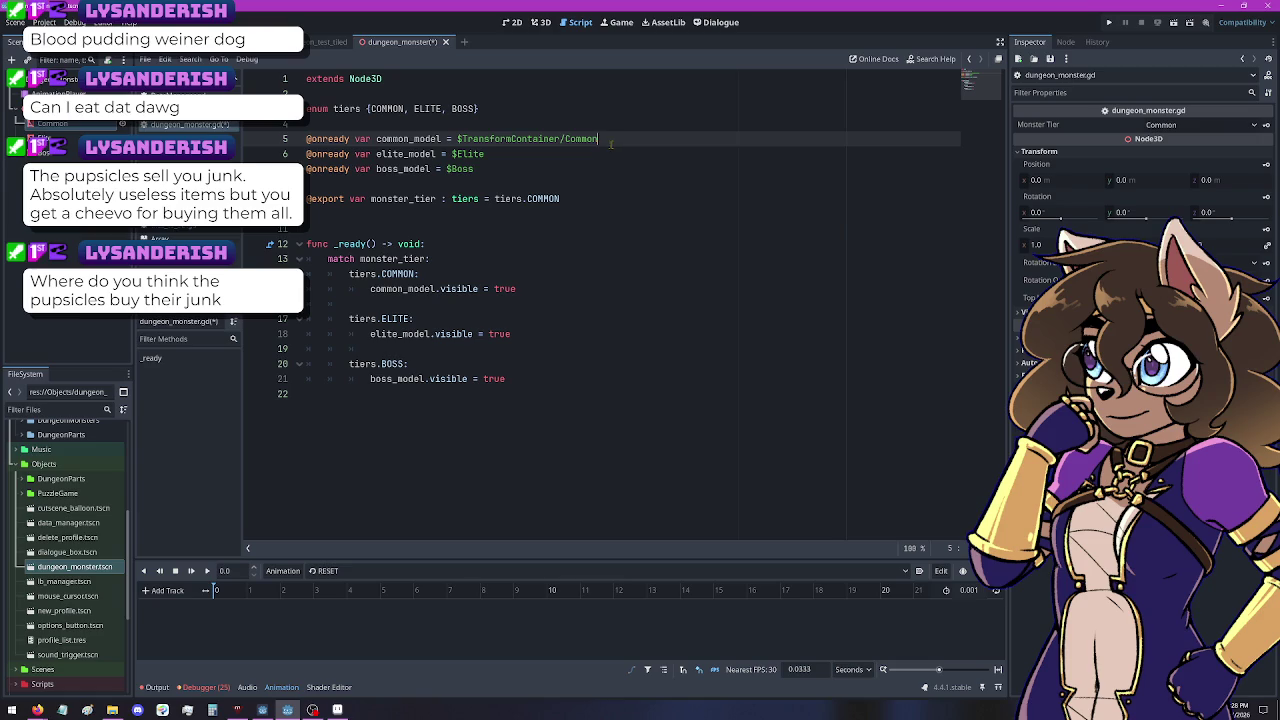
Prefix the Elite and Boss paths with TransformContainer/ copied from line 5
left_click_drag(485, 154, 451, 154)
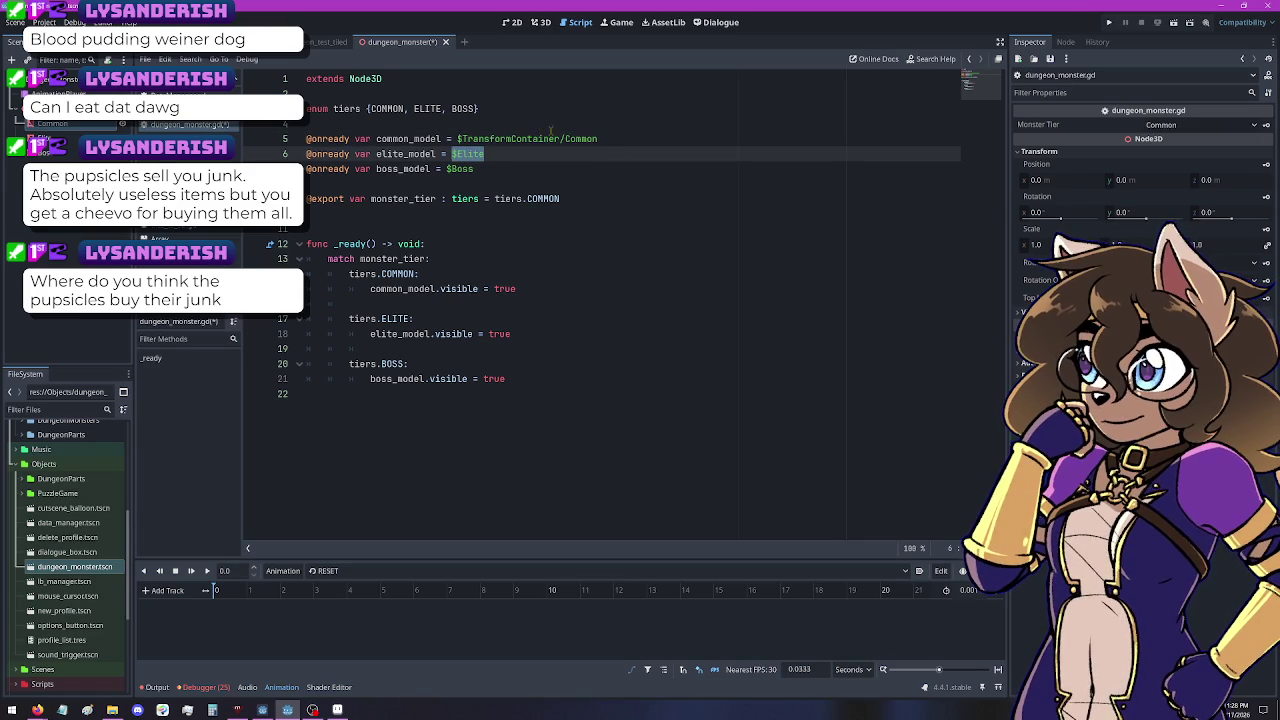
left_click_drag(566, 139, 461, 139)
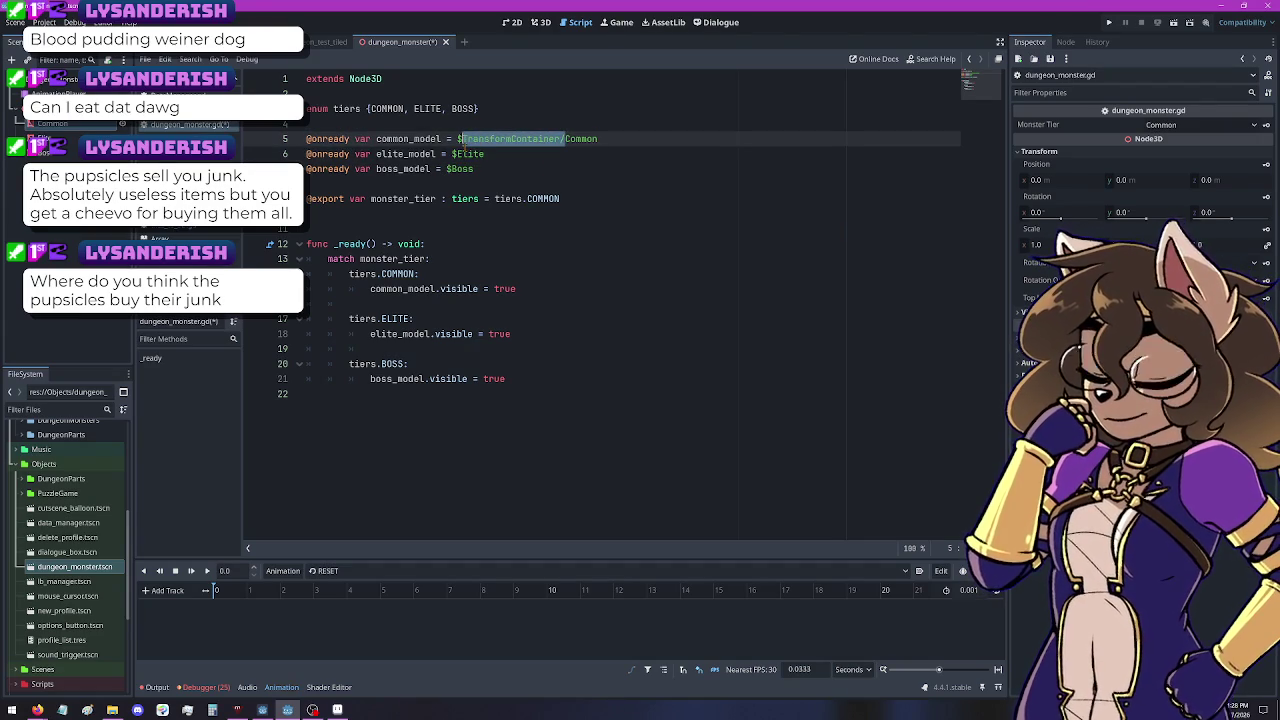
key("ctrl+c")
left_click(457, 154)
key("ctrl+v")
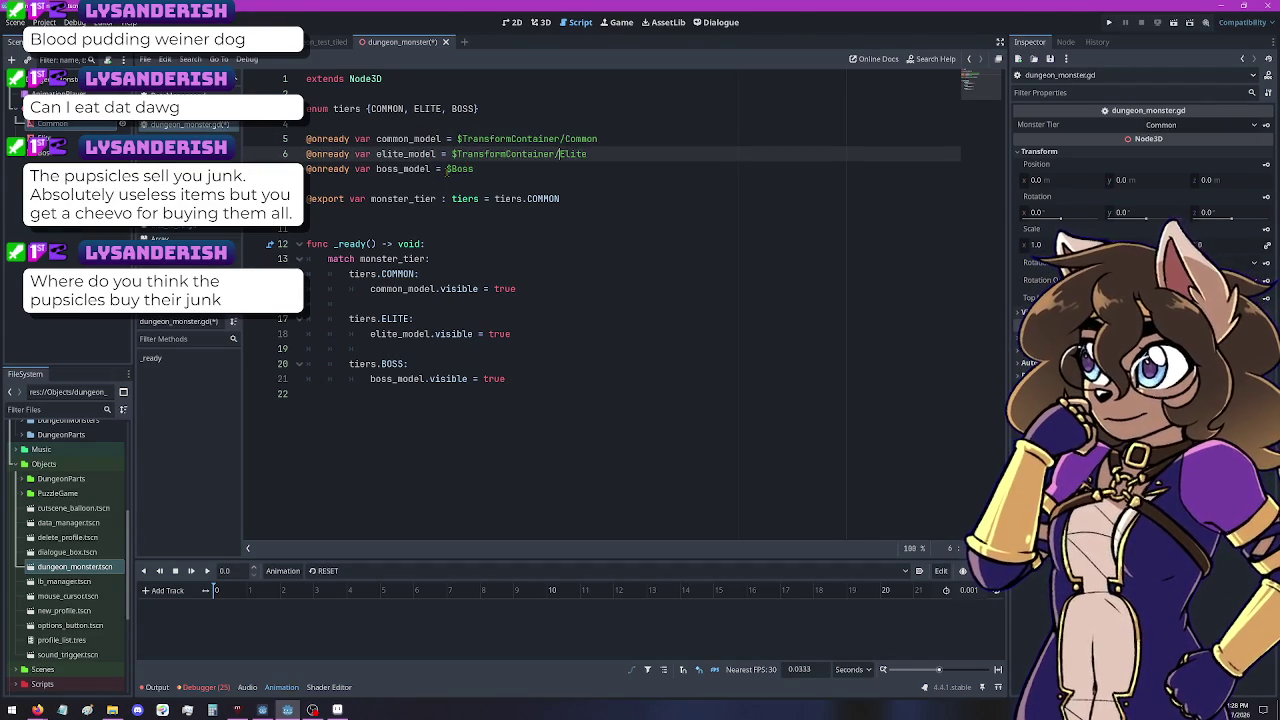
left_click(452, 169)
key("ctrl+v")
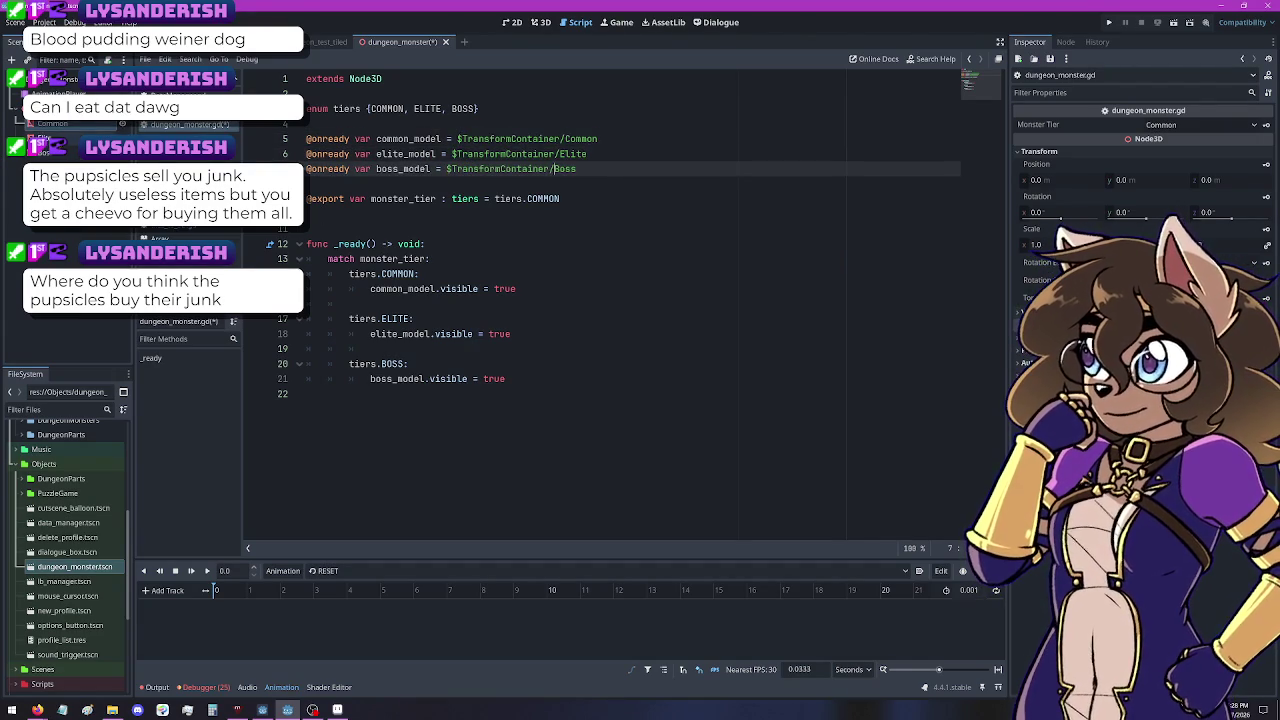
left_click(60, 94)
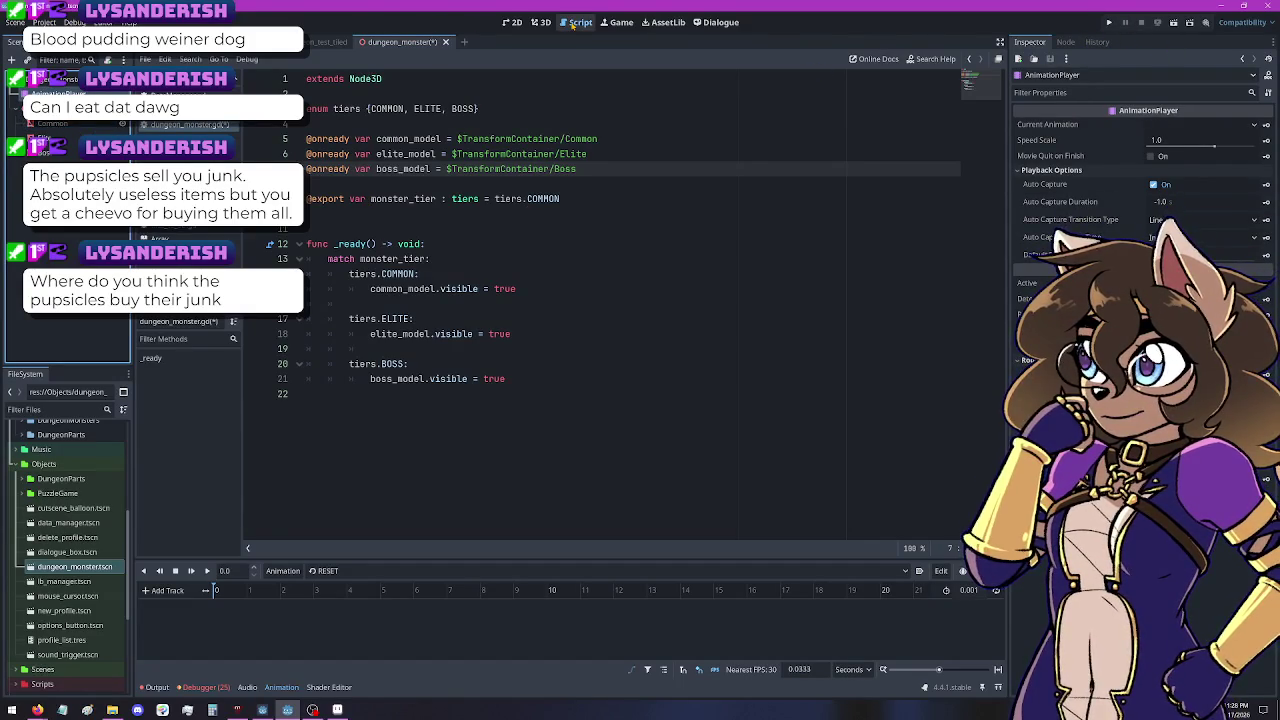
Select TransformContainer in the 3D view and create a new animation named bob
left_click(540, 22)
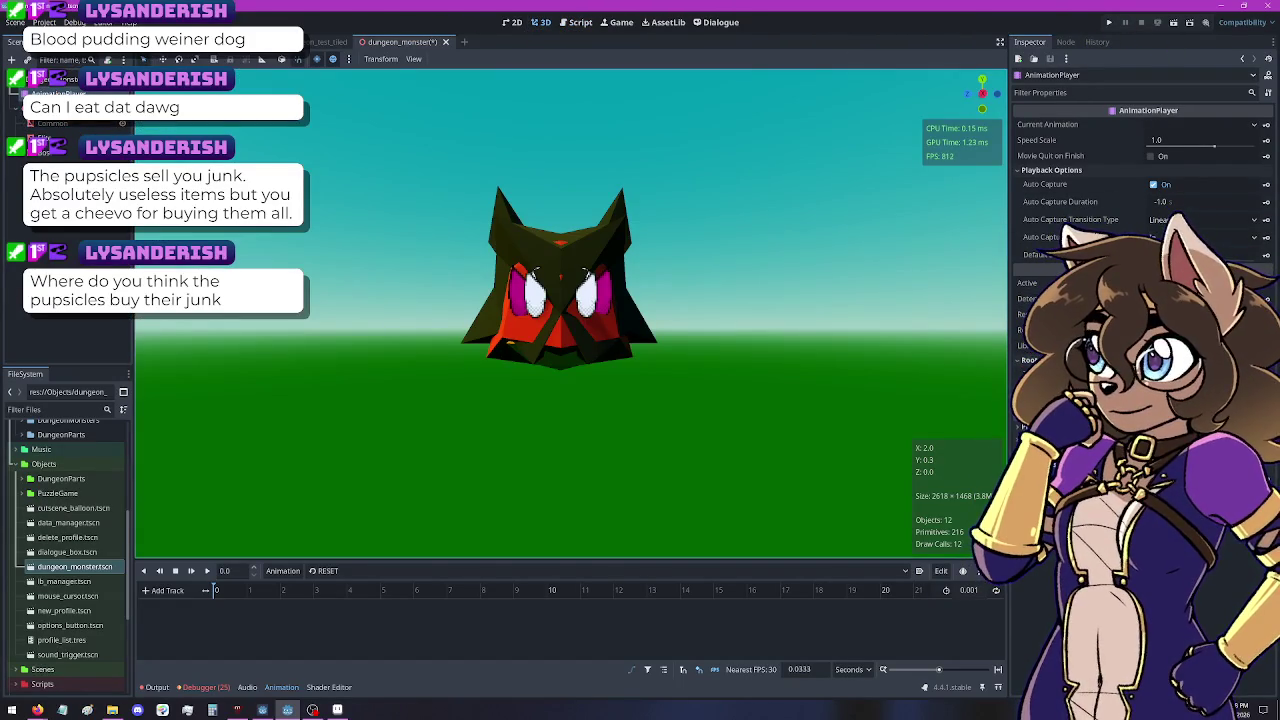
left_click(560, 290)
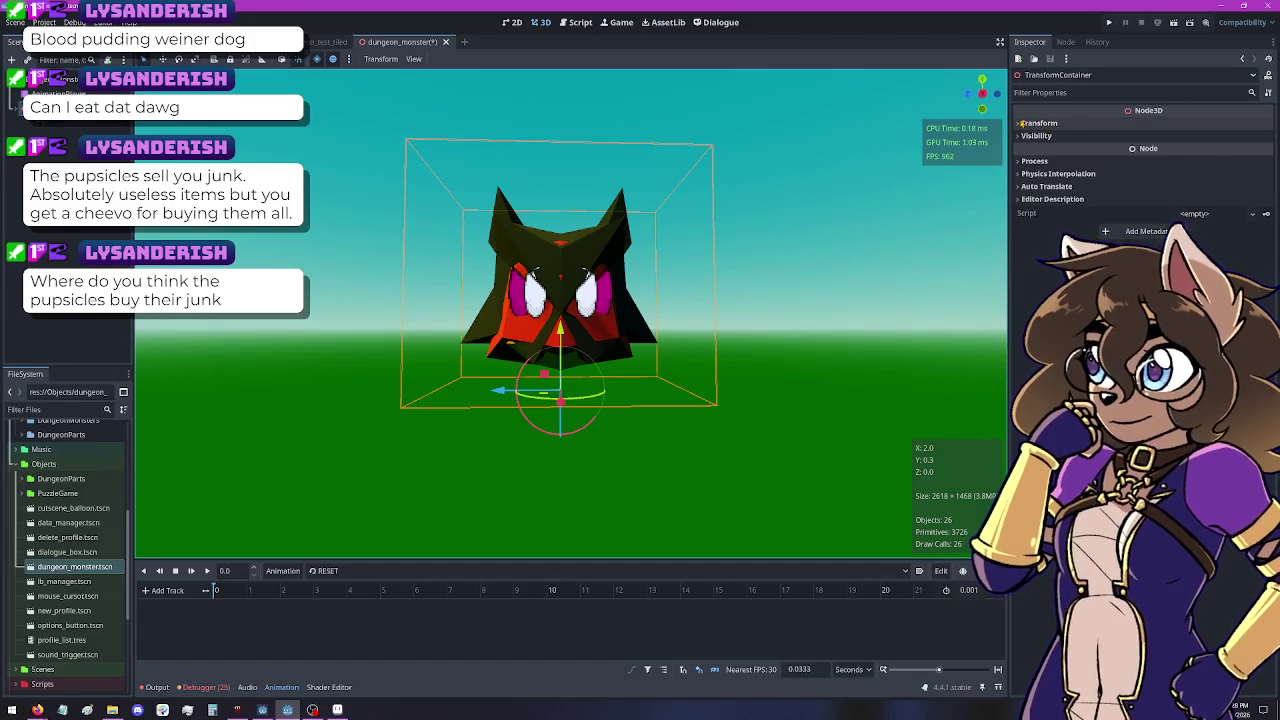
left_click(1039, 123)
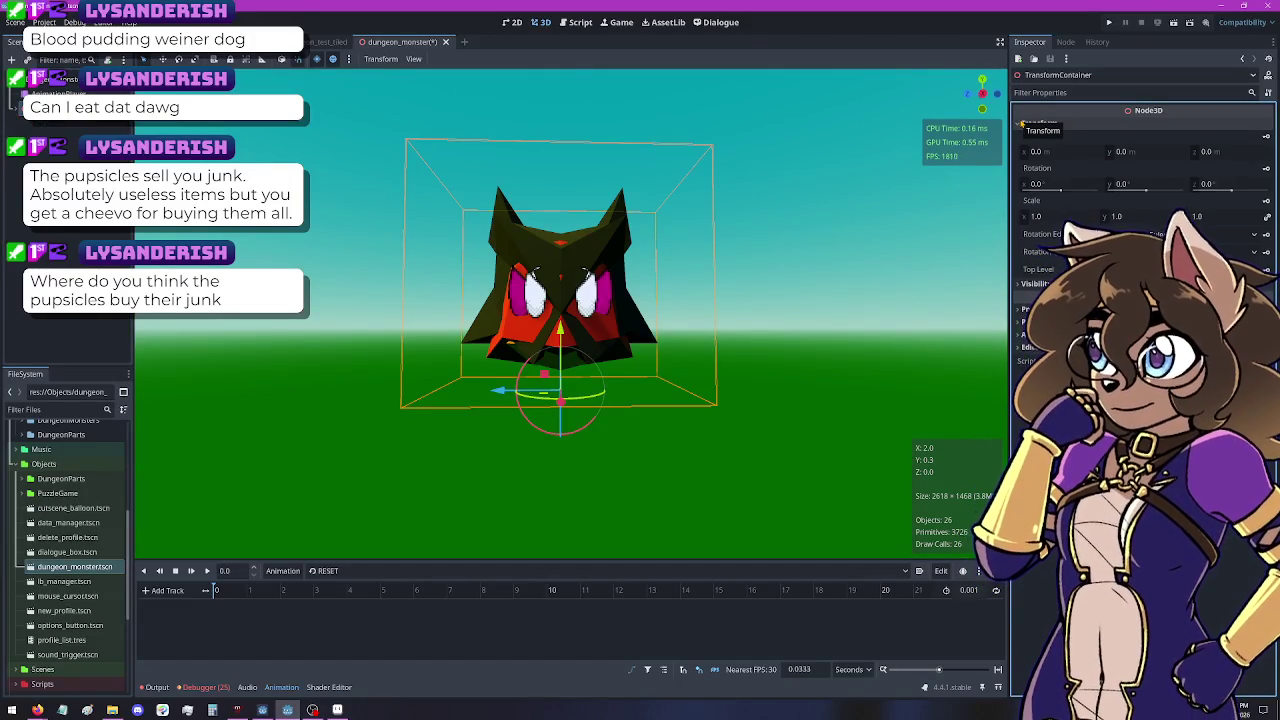
left_click(274, 572)
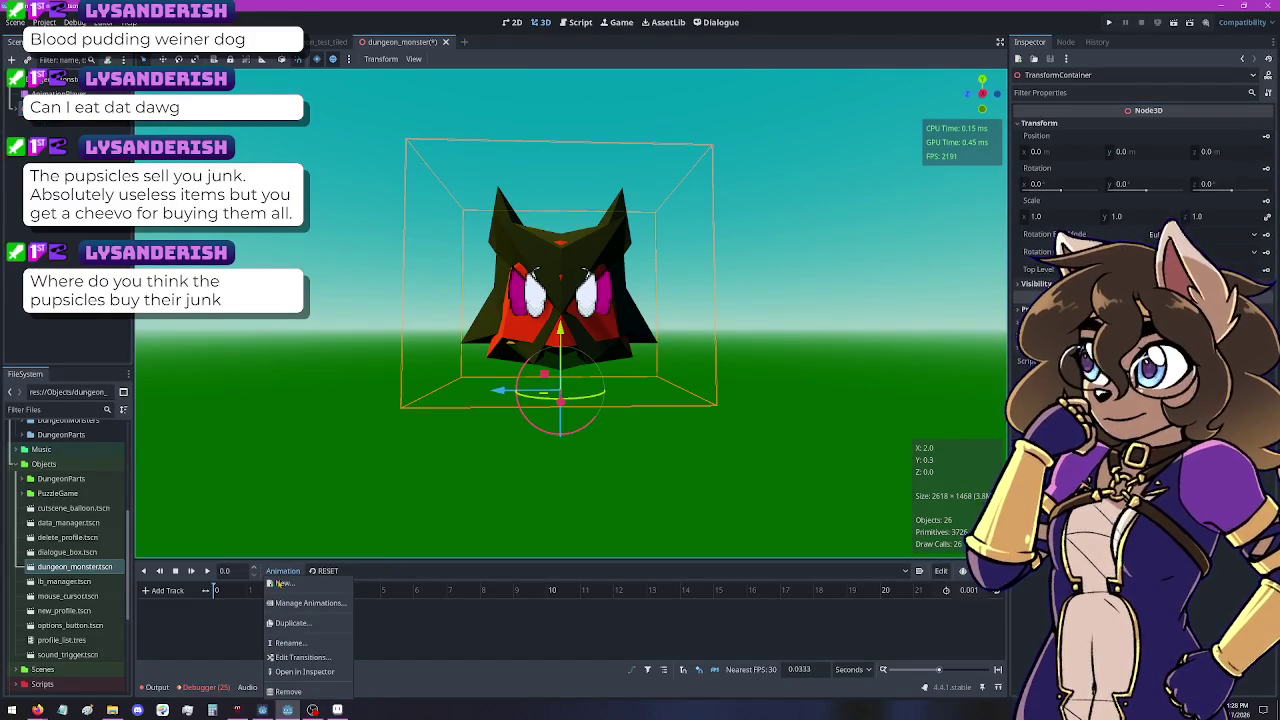
left_click(281, 583)
left_click(678, 374)
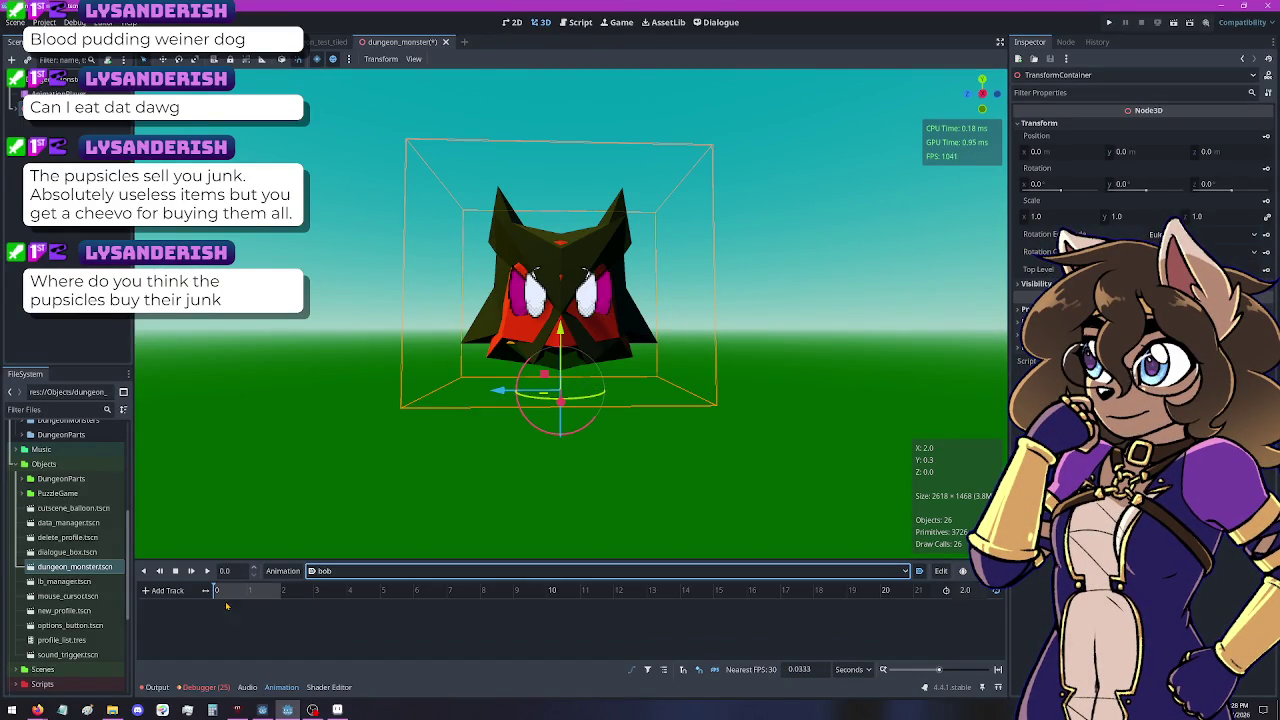
Key TransformContainer's position at 0 and 2.0 seconds, with a raised y 0.1 key at 1 second
left_click(1266, 136)
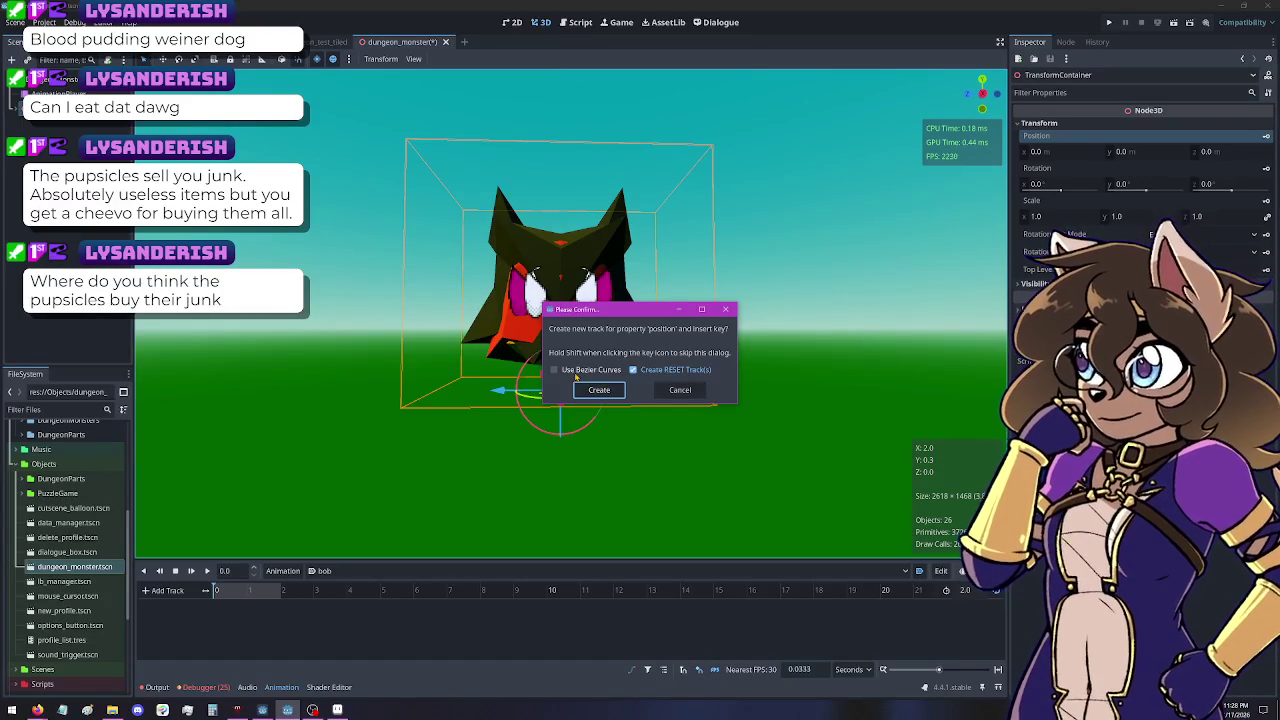
left_click(599, 390)
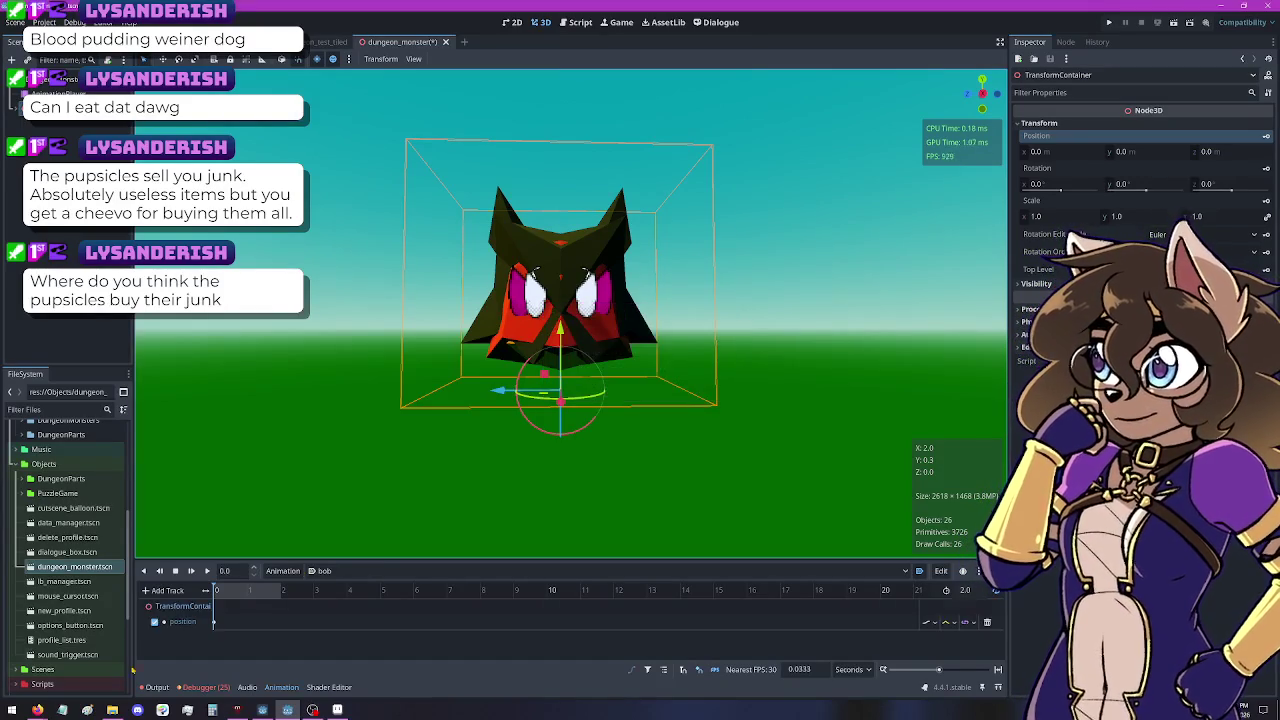
left_click(281, 590)
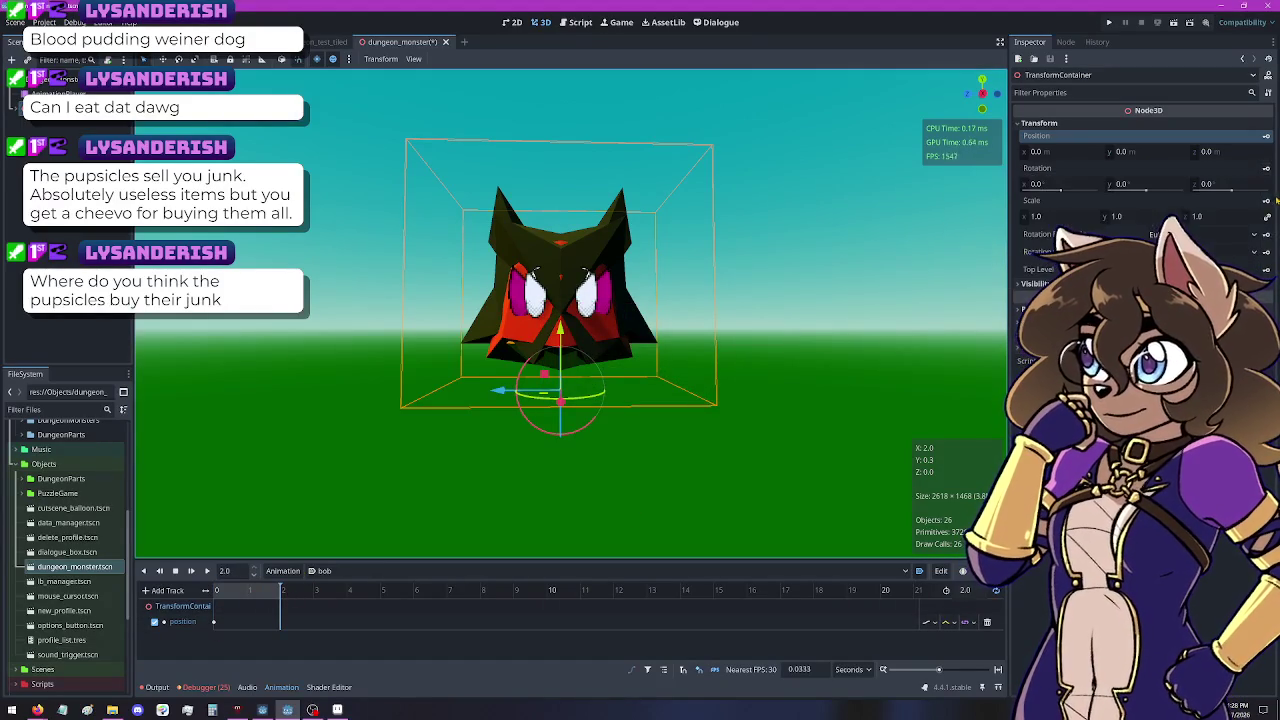
left_click(1266, 138)
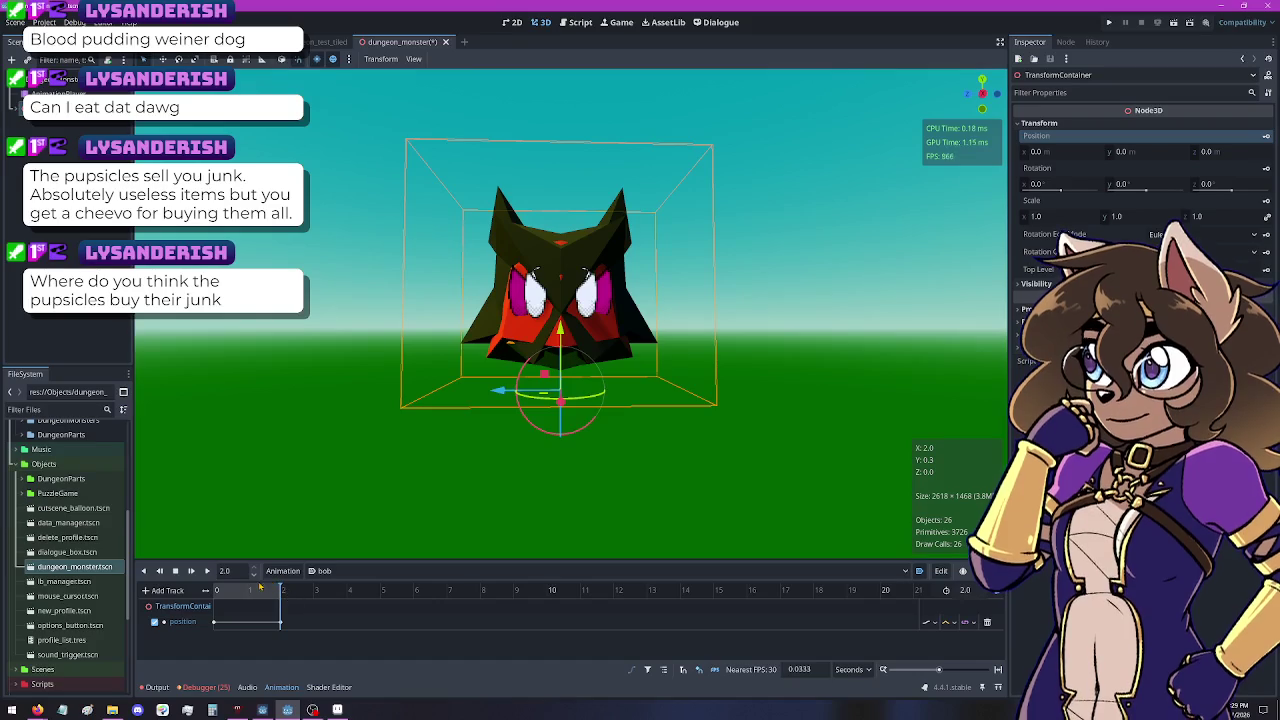
left_click_drag(256, 590, 247, 592)
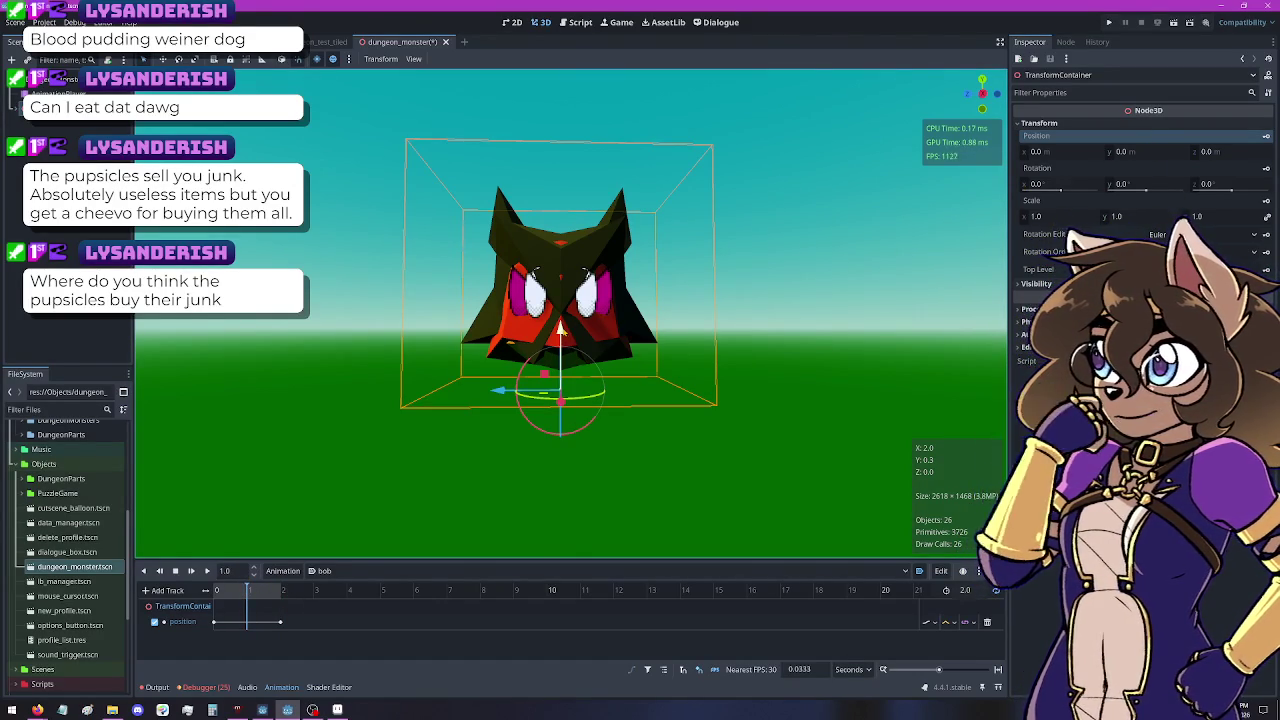
left_click_drag(561, 327, 563, 314)
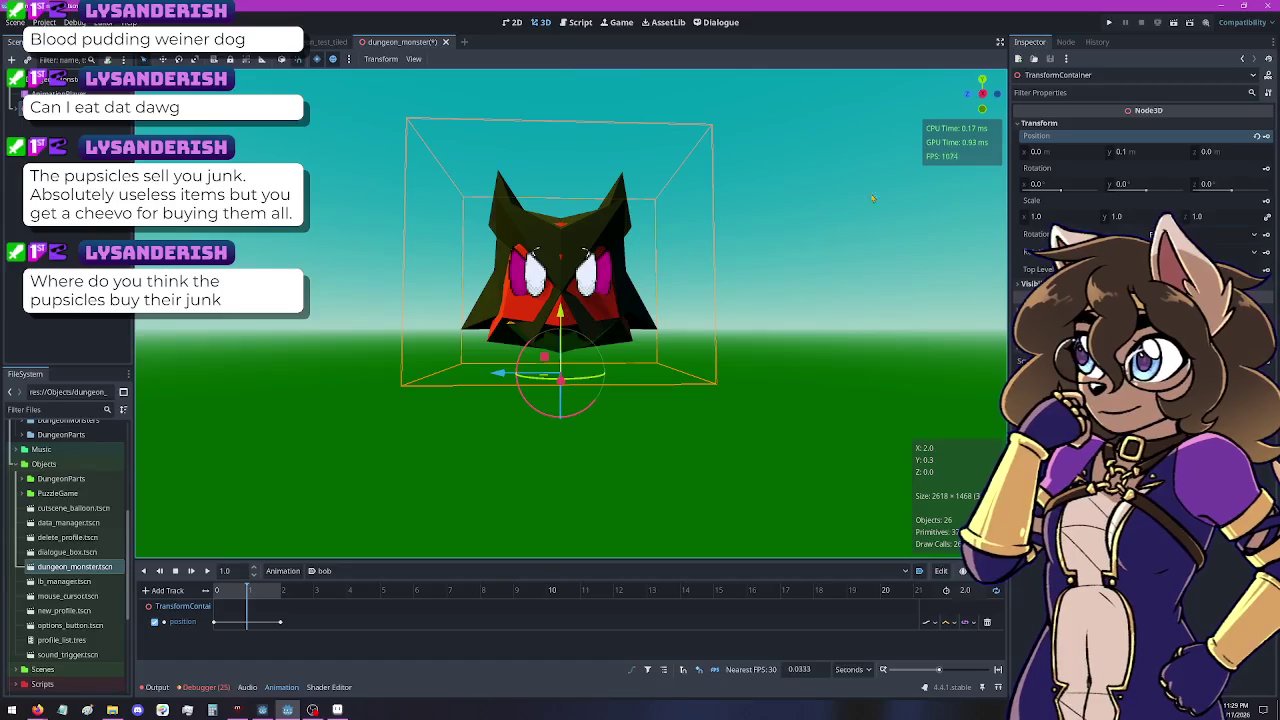
left_click(1265, 136)
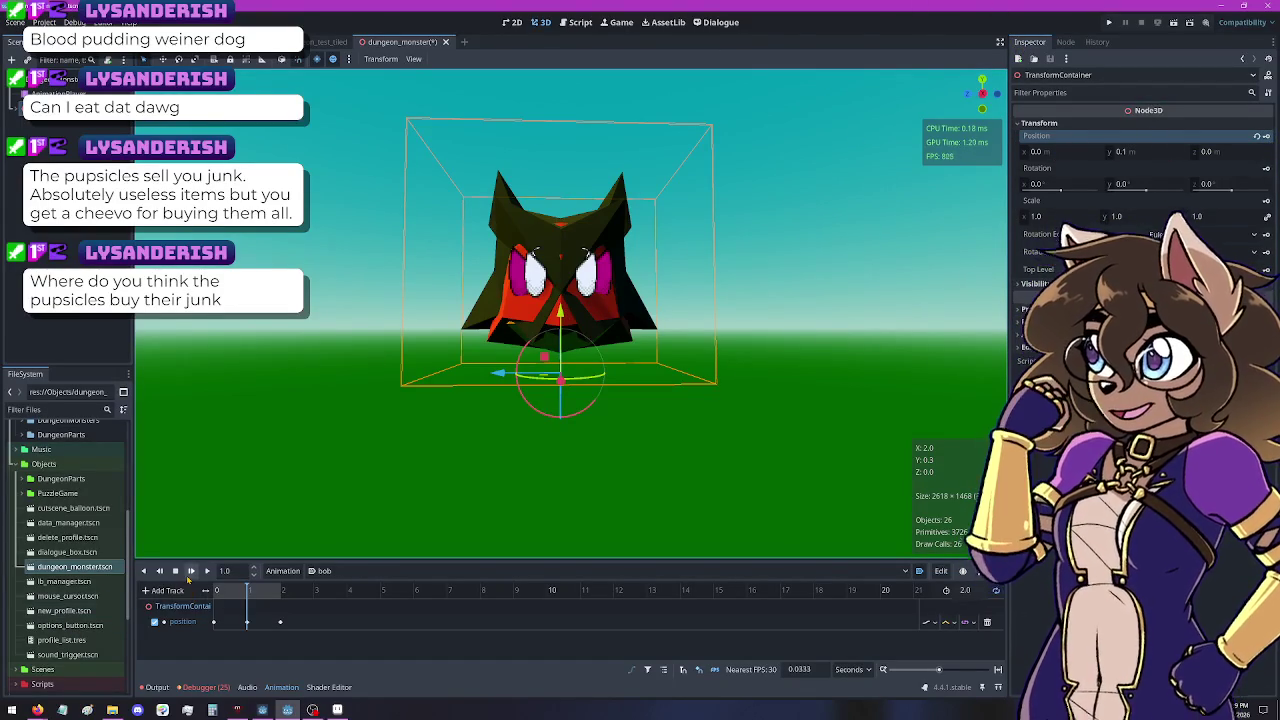
Play the bob animation twice to preview it, then open the test_tiled scene
left_click(190, 571)
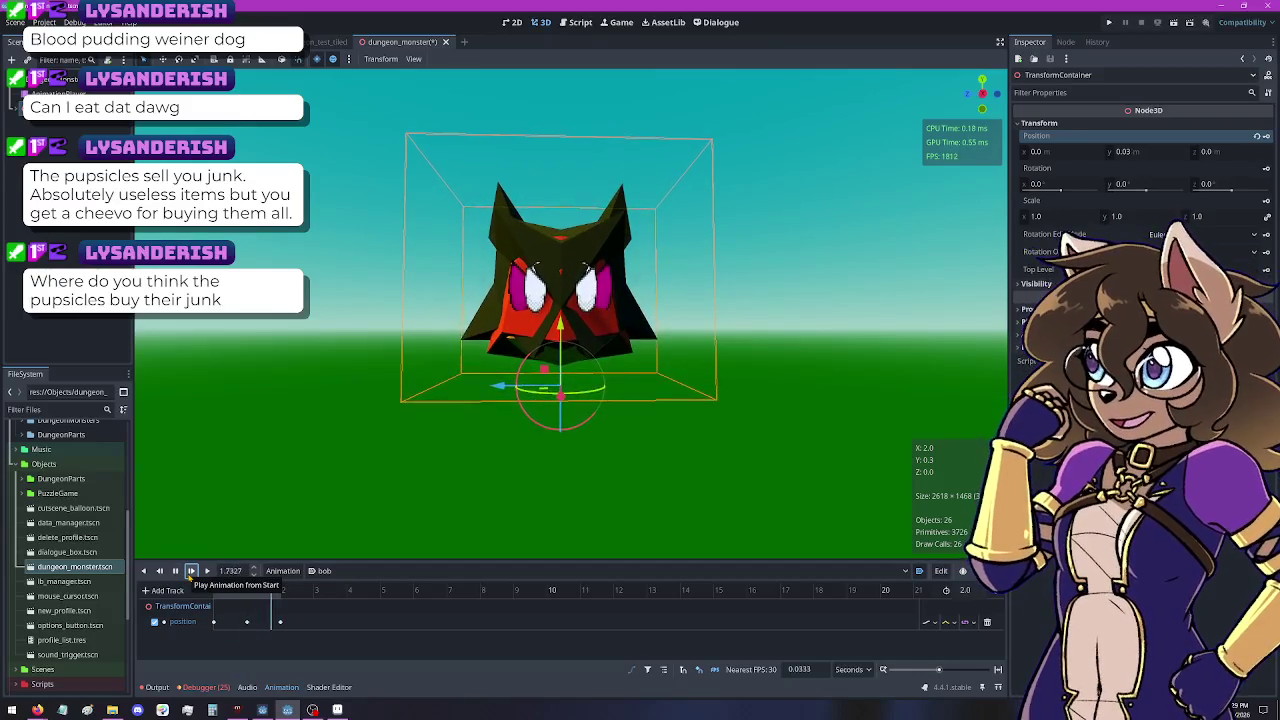
left_click(191, 571)
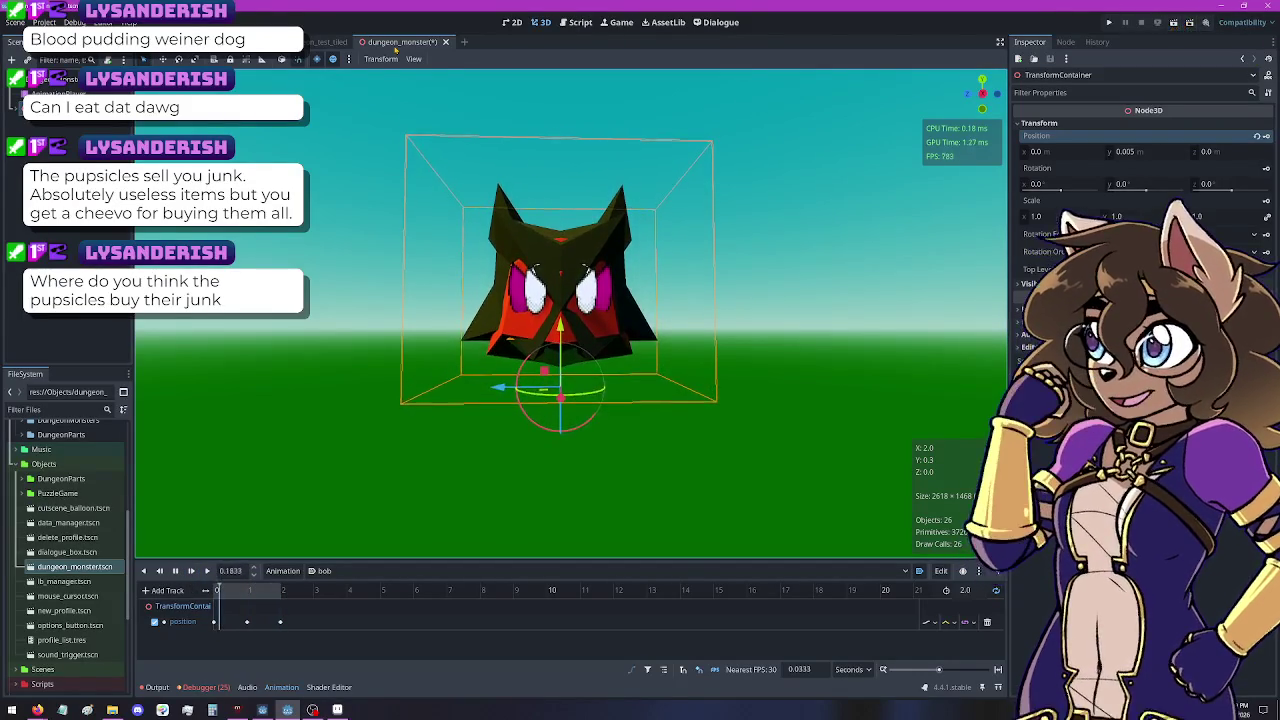
left_click(330, 42)
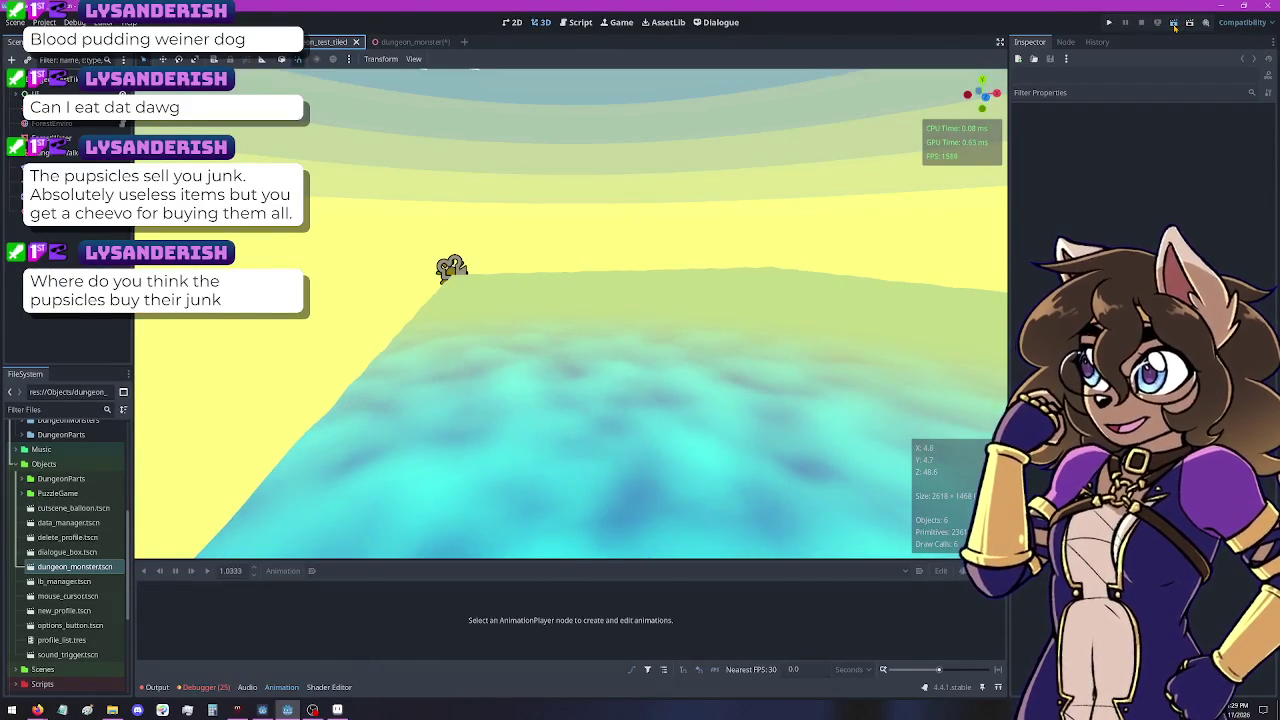
left_click(1173, 24)
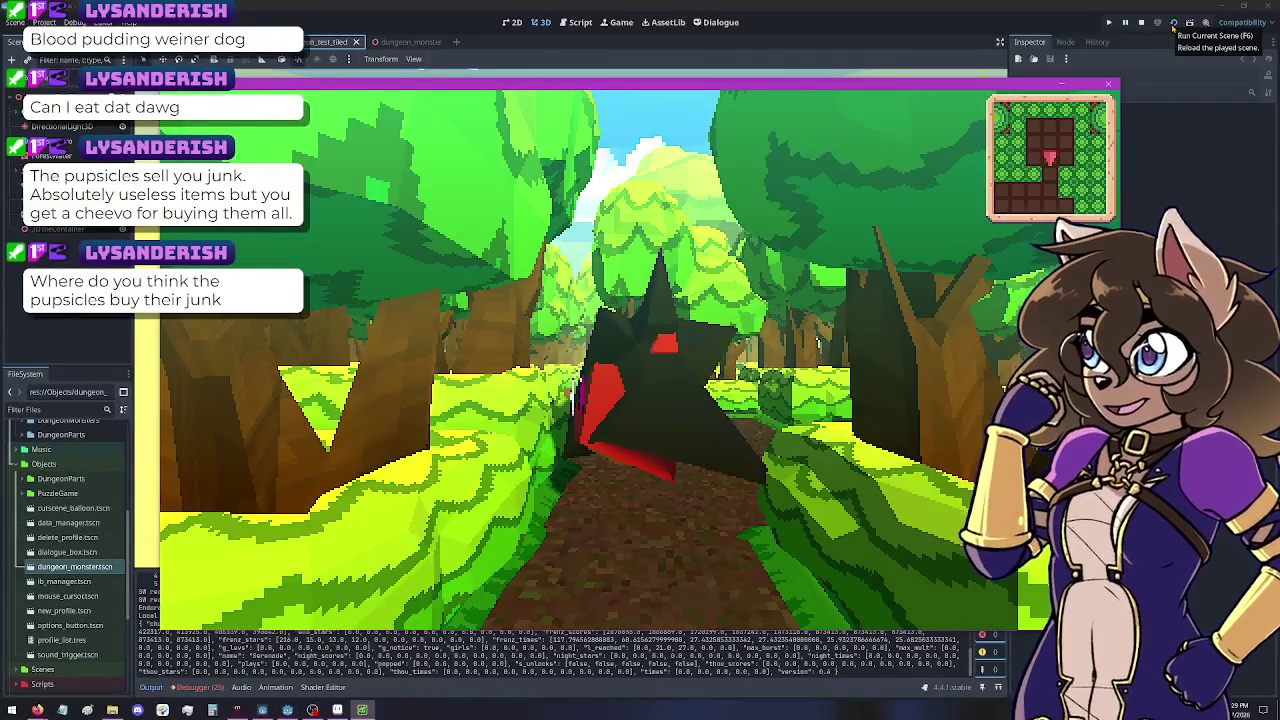
key("Left")
key("Up")
key("Up")
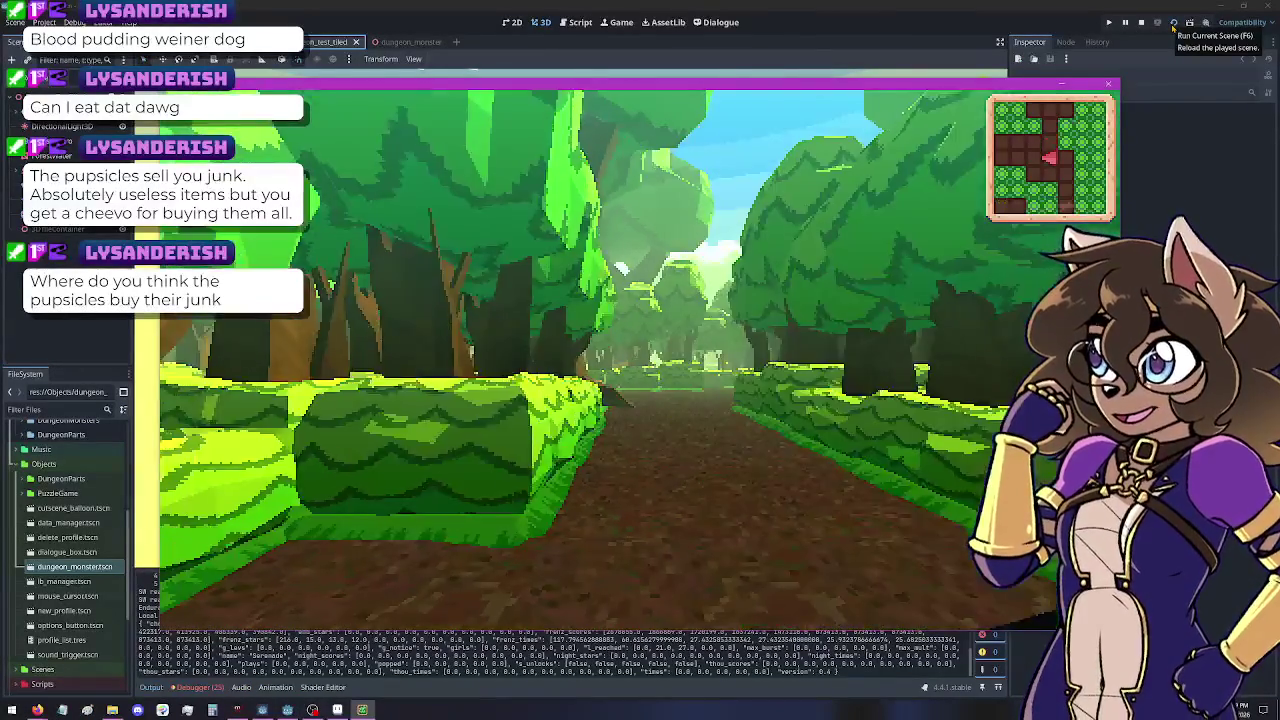
key("Right")
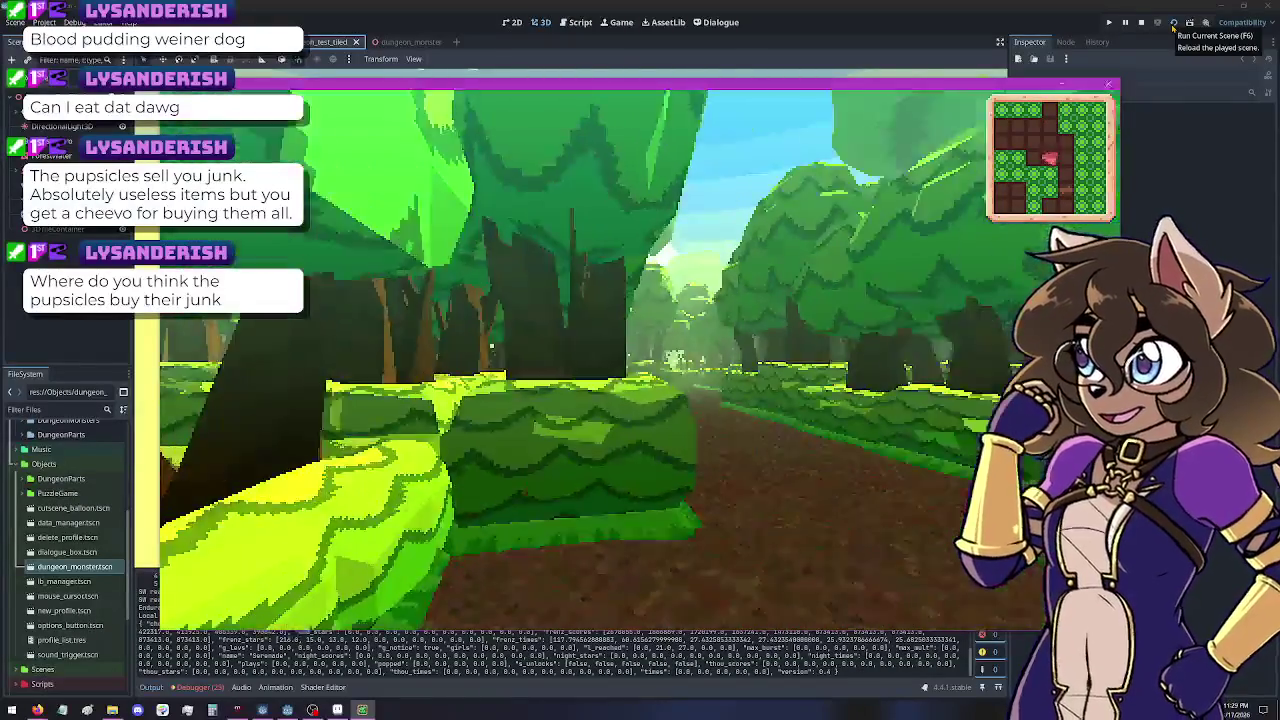
key("Left")
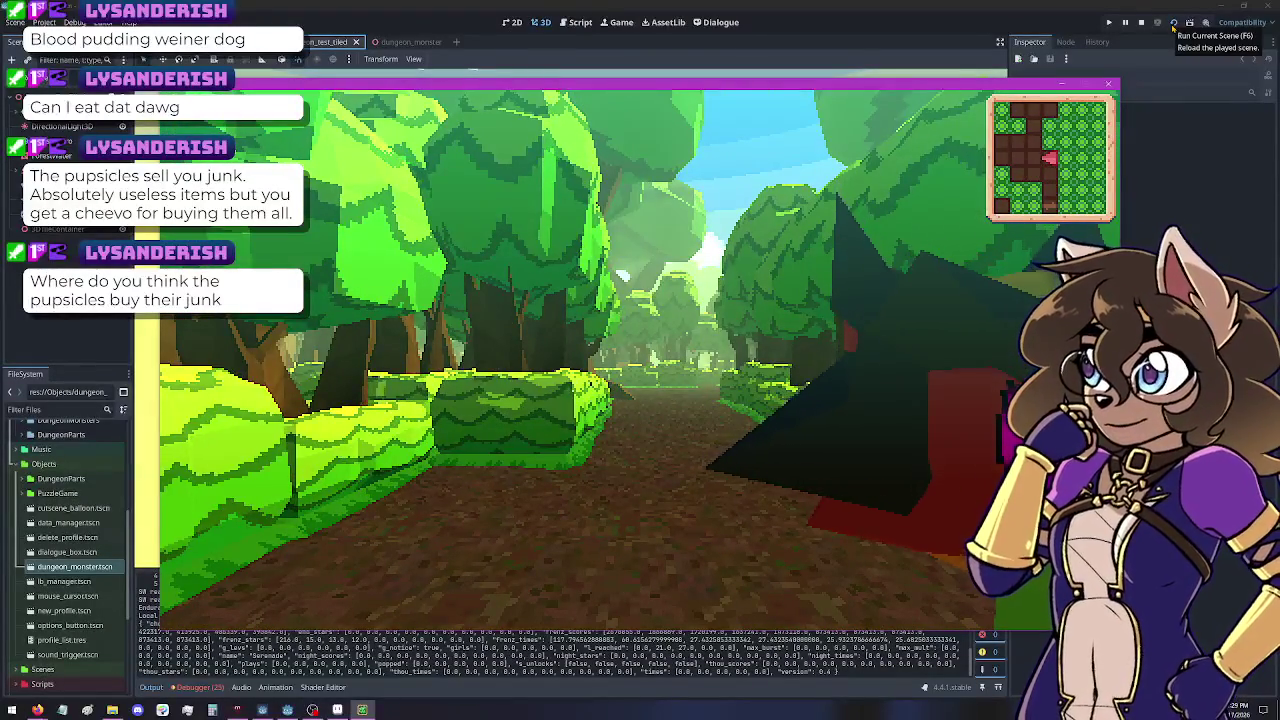
key("Right")
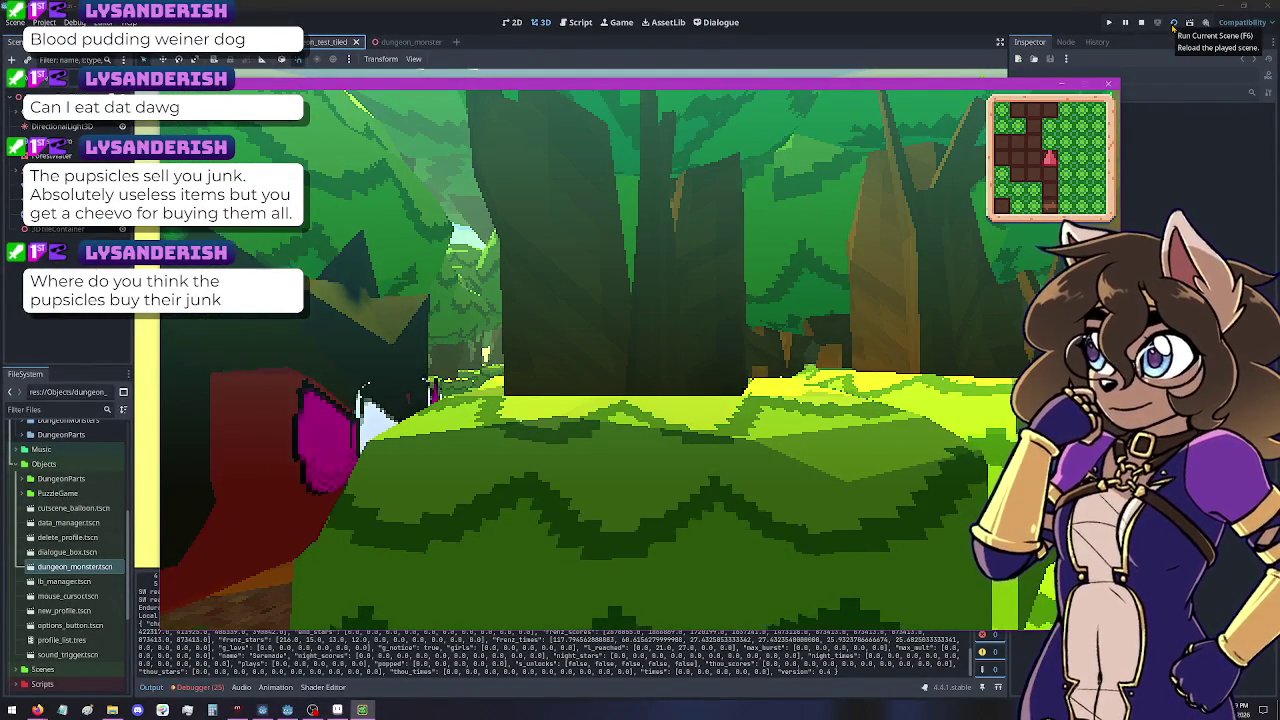
key("Left")
key("Left")
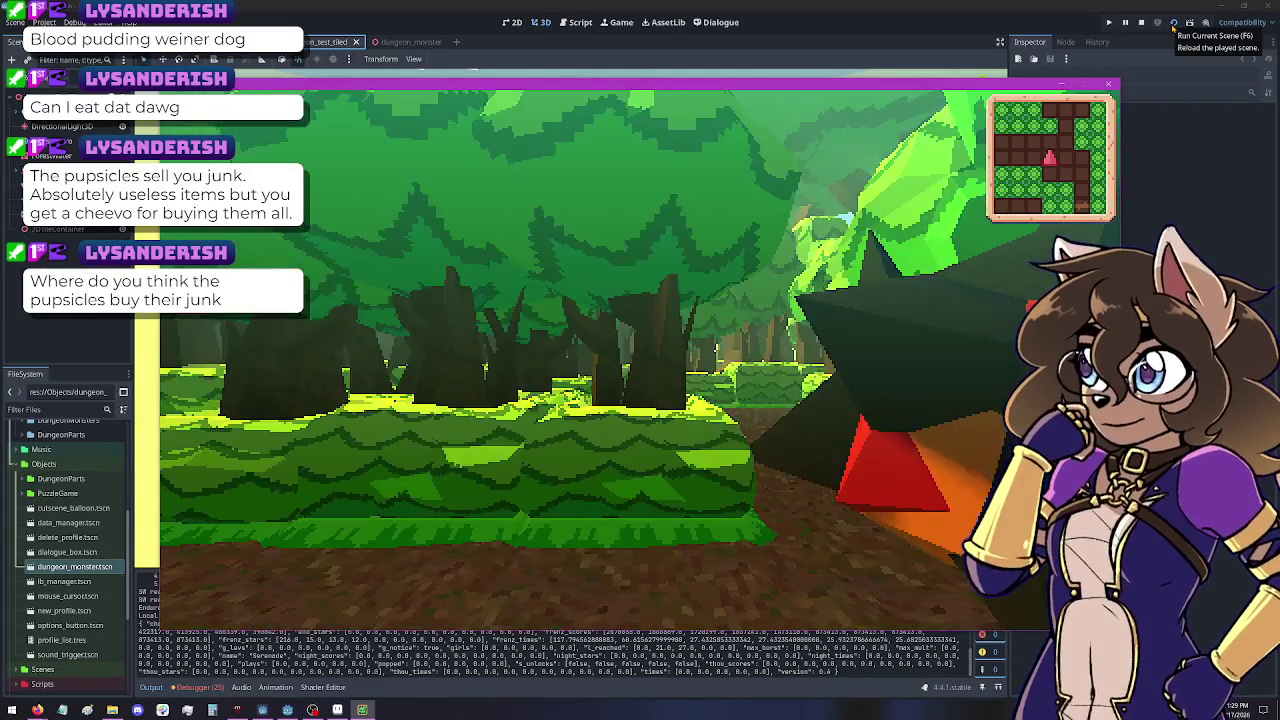
key("Left")
key("Left")
key("Left")
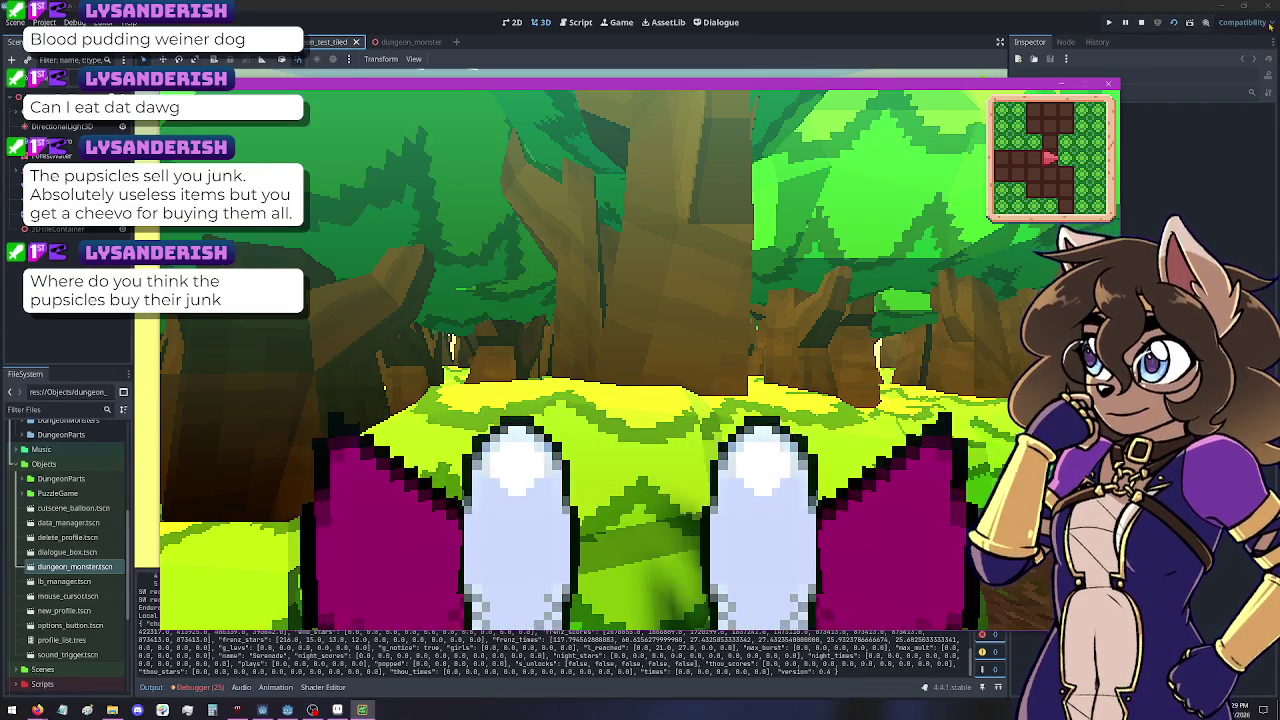
Stop the running game and switch the OBS stream to the Cave scene
left_click(1110, 83)
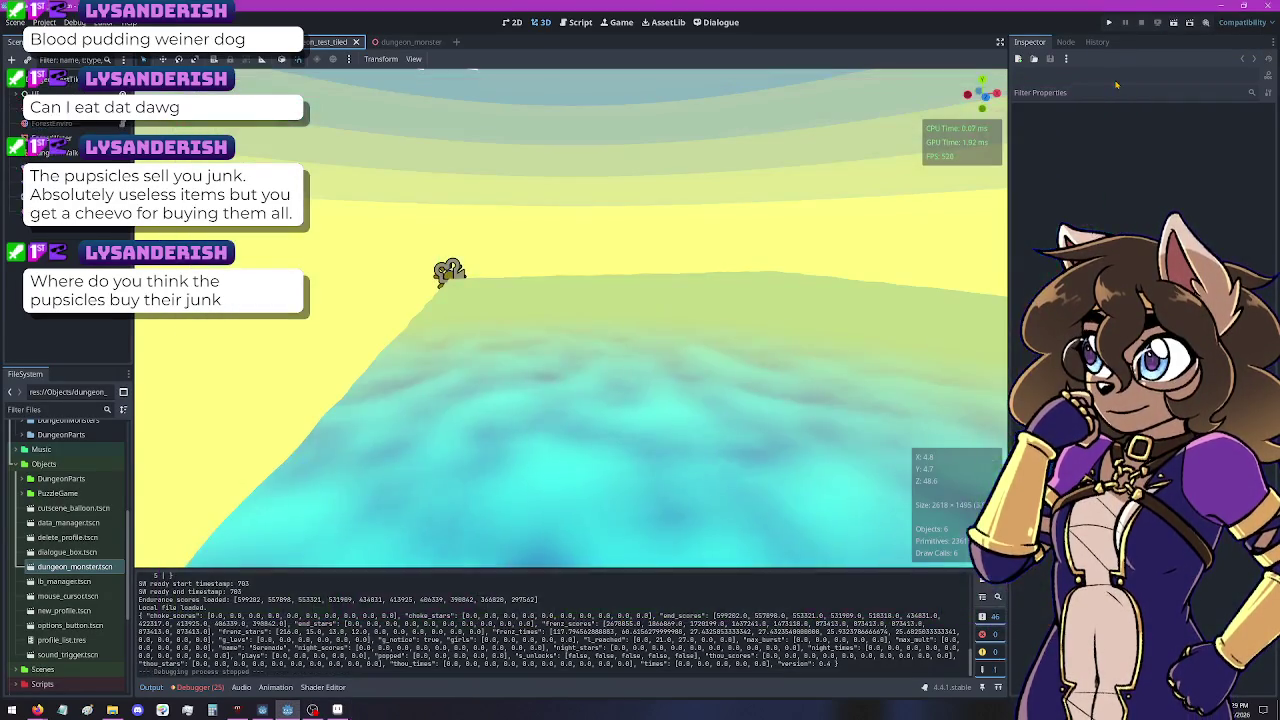
left_click(313, 710)
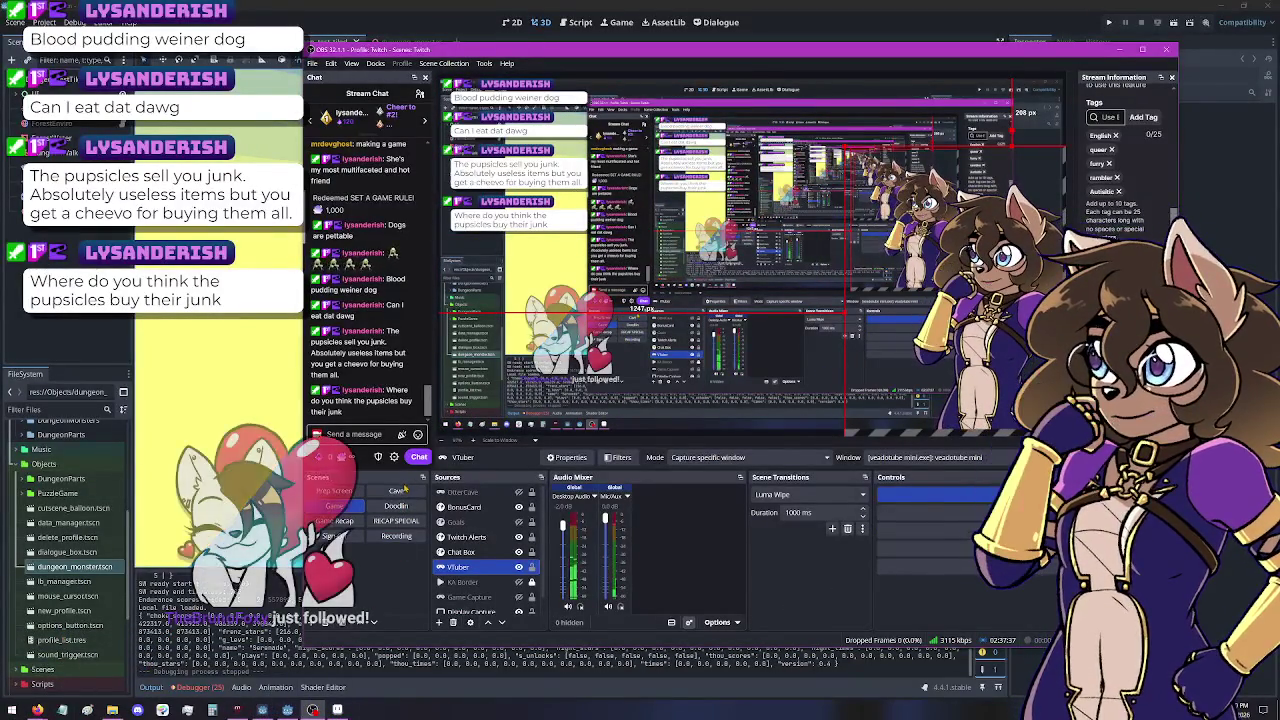
left_click(405, 490)
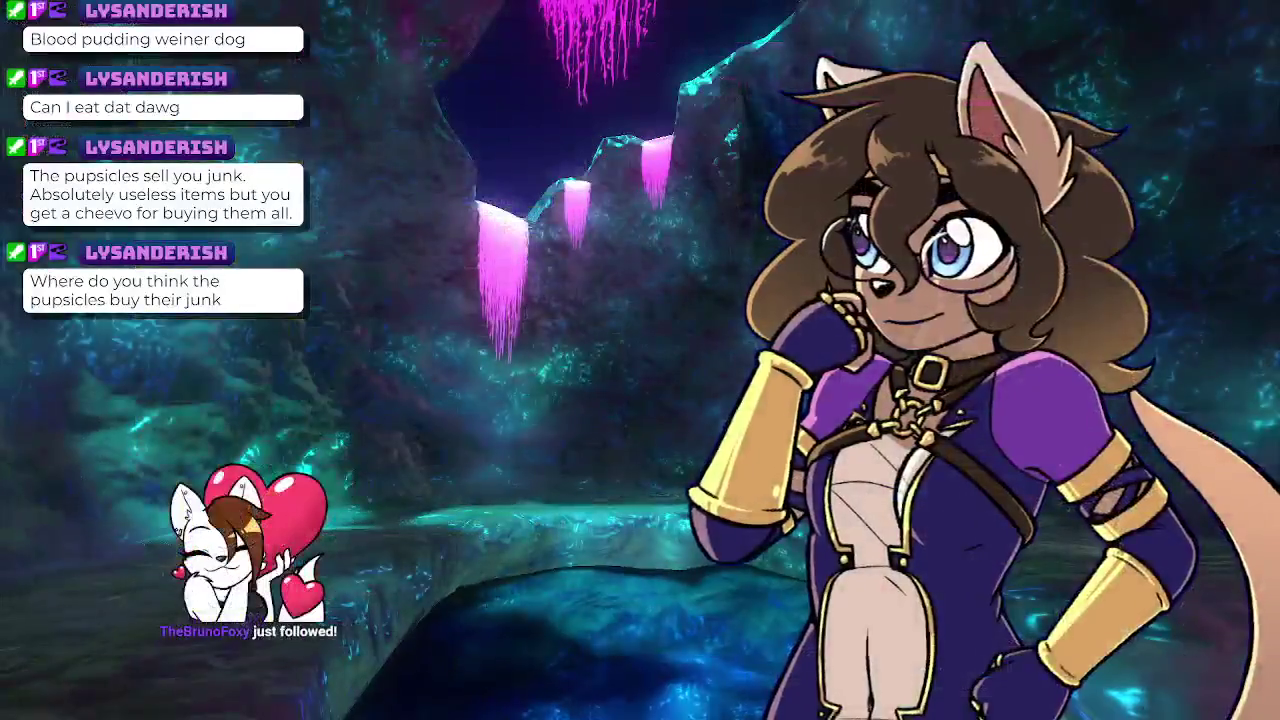